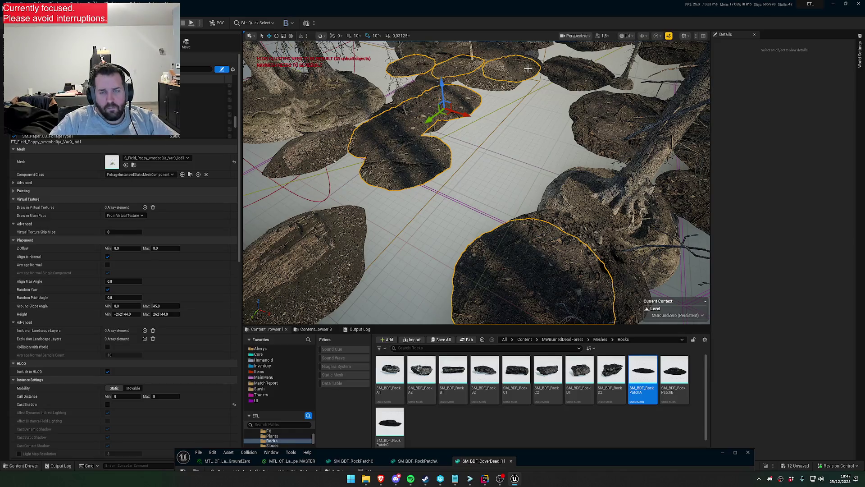
Delete the selected rock patches, then remove a second cluster of patches at the upper right.
key("Delete")
left_click(386, 126)
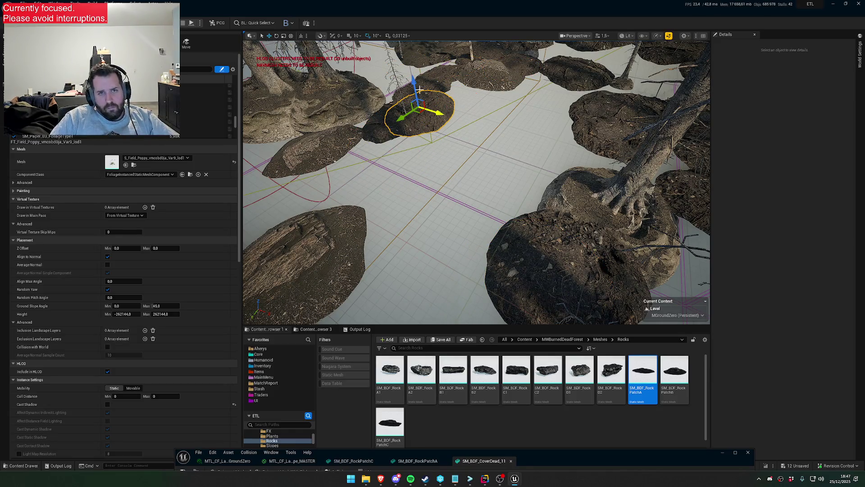
left_click(500, 57, "ctrl")
left_click(500, 57, "ctrl")
left_click(500, 58, "ctrl")
left_click(500, 58, "ctrl")
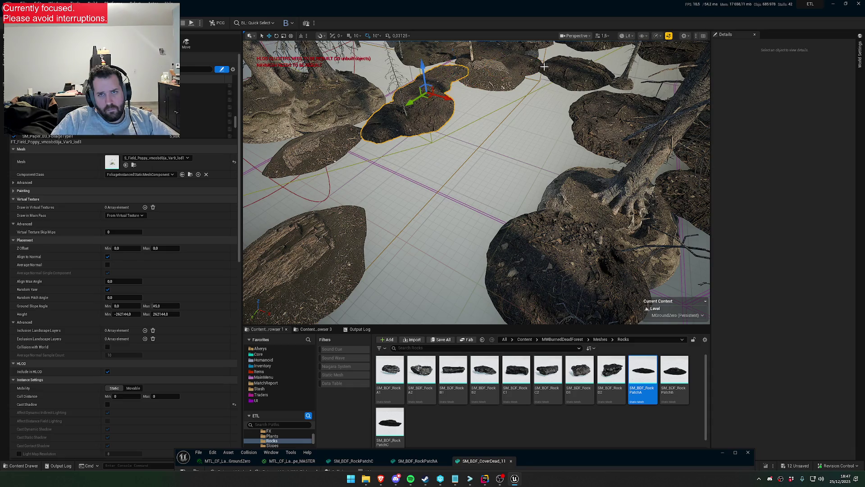
left_click(570, 74, "ctrl")
left_click(532, 71, "ctrl")
key("Delete")
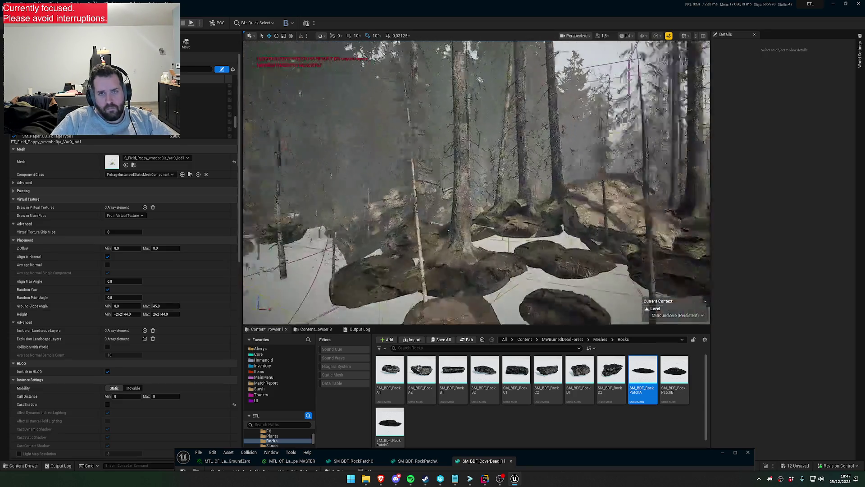
Delete five overlapping rock patches including the dark oval rock, then two more overlapping patches.
left_click(432, 199)
left_click(532, 158, "ctrl")
left_click(558, 123, "ctrl")
left_click(621, 130, "ctrl")
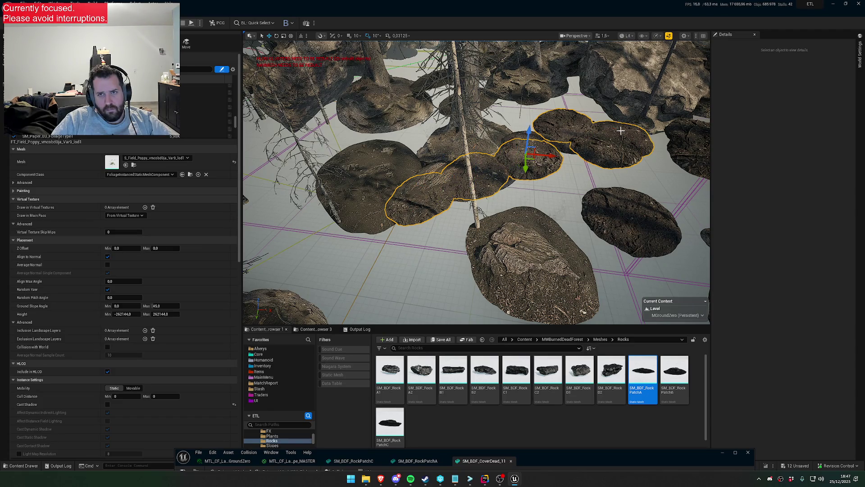
left_click(620, 215, "ctrl")
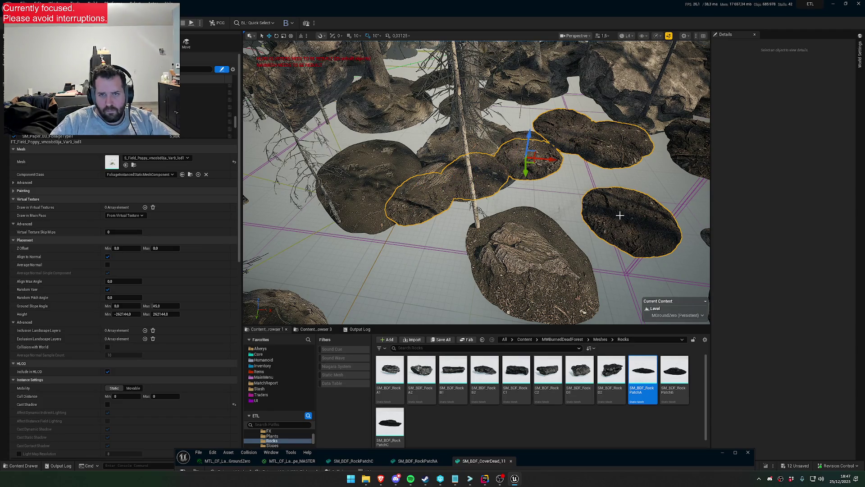
key("Delete")
left_click(517, 160)
left_click(492, 176, "ctrl")
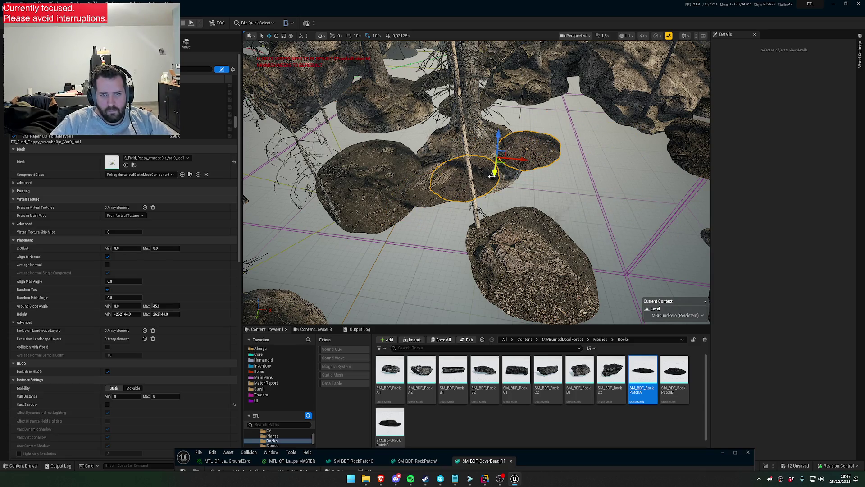
key("Delete")
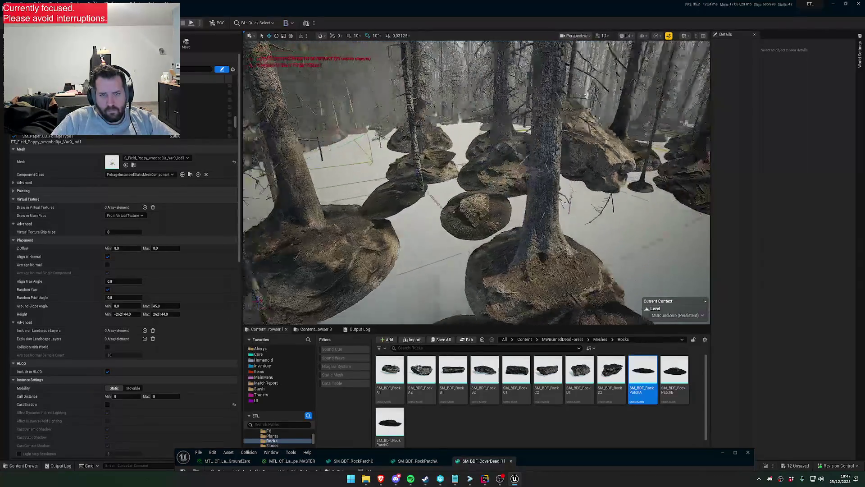
Fly down among the trees and delete a group of eight rock patches.
mouse_move(398, 194)
left_mouse_down()
mouse_move(399, 211)
mouse_move(417, 225)
mouse_move(417, 252)
mouse_move(399, 194)
left_mouse_up()
left_click(399, 193)
left_click(485, 135, "ctrl")
left_click(466, 144, "ctrl")
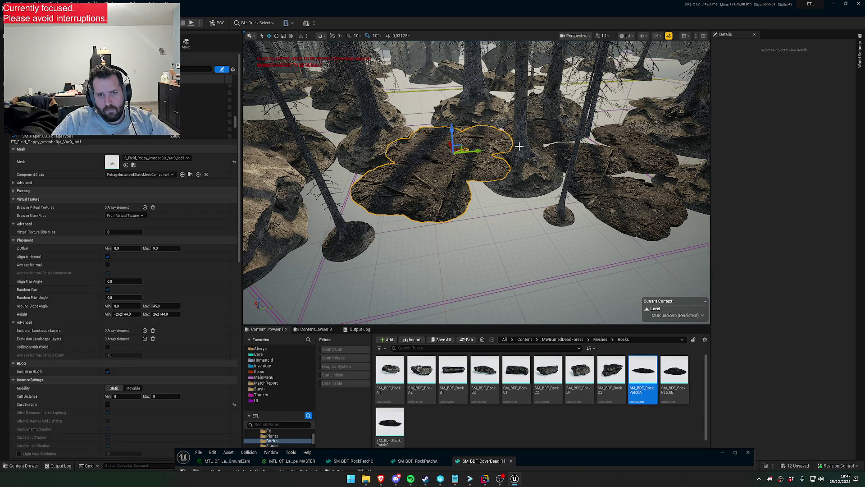
left_click(609, 194, "ctrl")
left_click(598, 156, "ctrl")
left_click(635, 151, "ctrl")
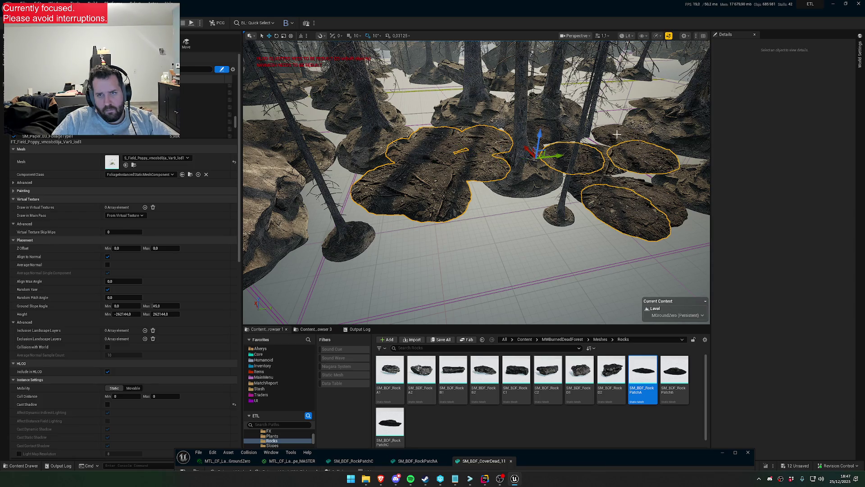
left_click(619, 134, "ctrl")
left_click(654, 190, "ctrl")
key("Delete")
Delete three rock patches, undo the deletion, then delete them again.
left_click(535, 132)
left_click(449, 150, "ctrl")
left_click(471, 139, "ctrl")
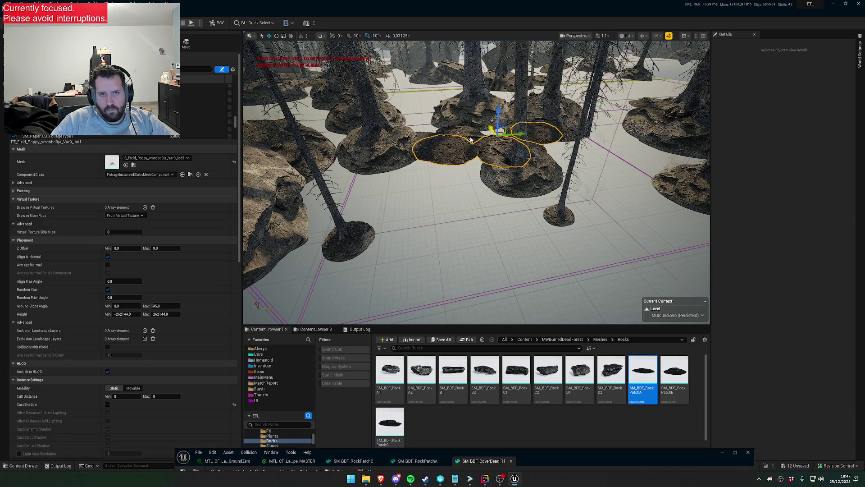
key("Delete")
key("ctrl+z")
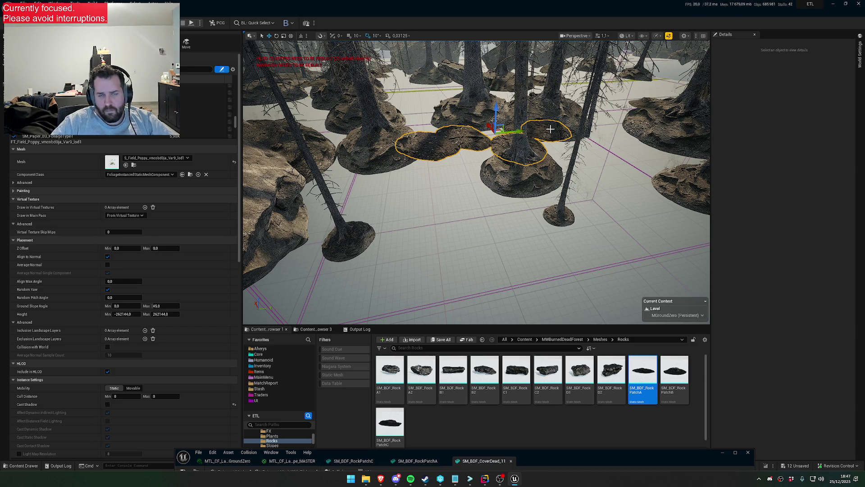
key("Delete")
left_click(509, 129)
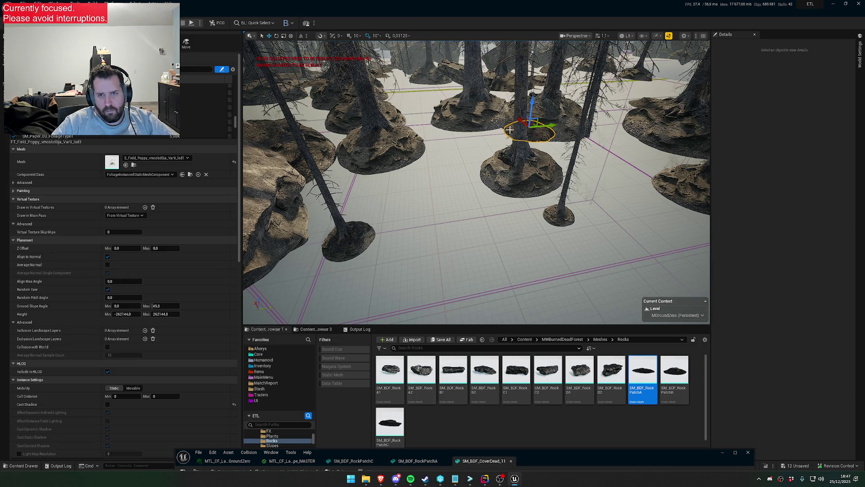
left_click_drag(526, 157, 395, 114)
Look down on the new rock field and delete a cluster of eight overlapping patches.
mouse_move(477, 271)
left_mouse_down()
mouse_move(456, 255)
mouse_move(473, 268)
left_mouse_up()
scroll(462, 264, "up", 2)
scroll(459, 253, "up", 1)
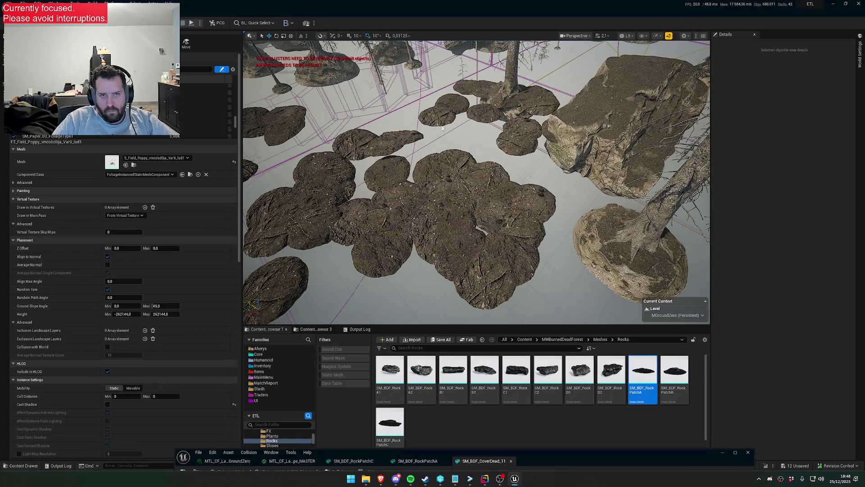
left_click(486, 87, "ctrl")
left_click(488, 113, "ctrl")
left_click(528, 103, "ctrl")
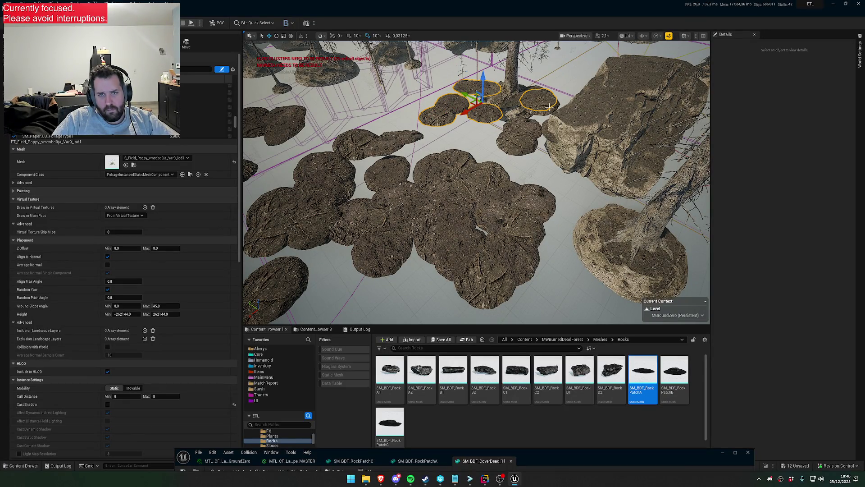
left_click(522, 134, "ctrl")
left_click(528, 201, "ctrl")
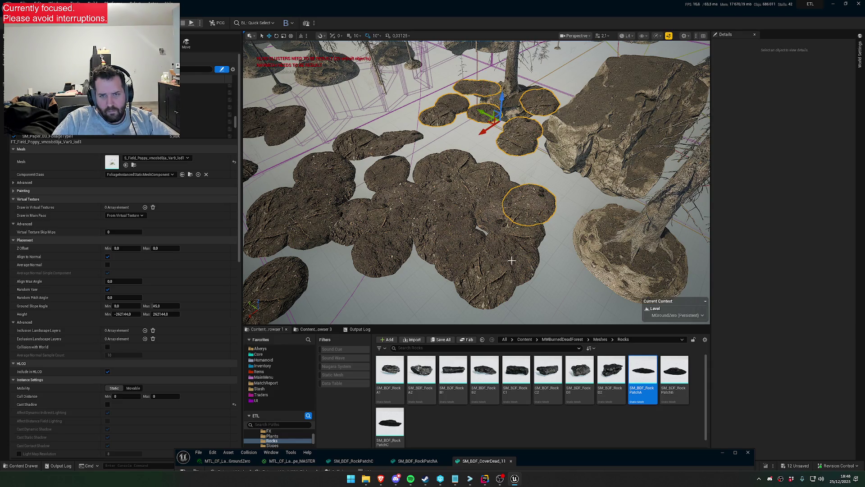
left_click(508, 260, "ctrl")
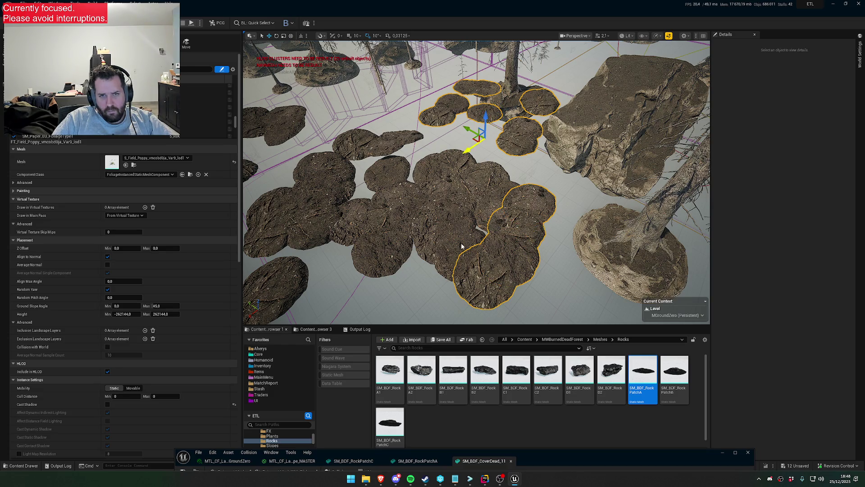
left_click(449, 257, "ctrl")
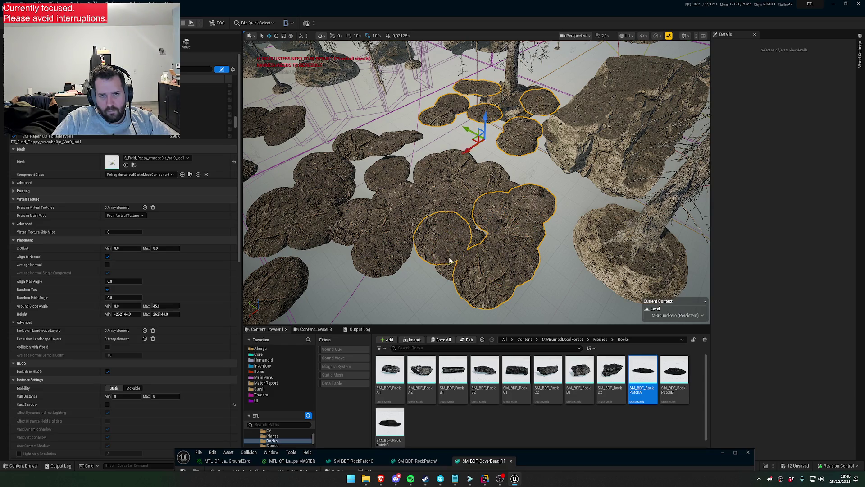
left_click(452, 200, "ctrl")
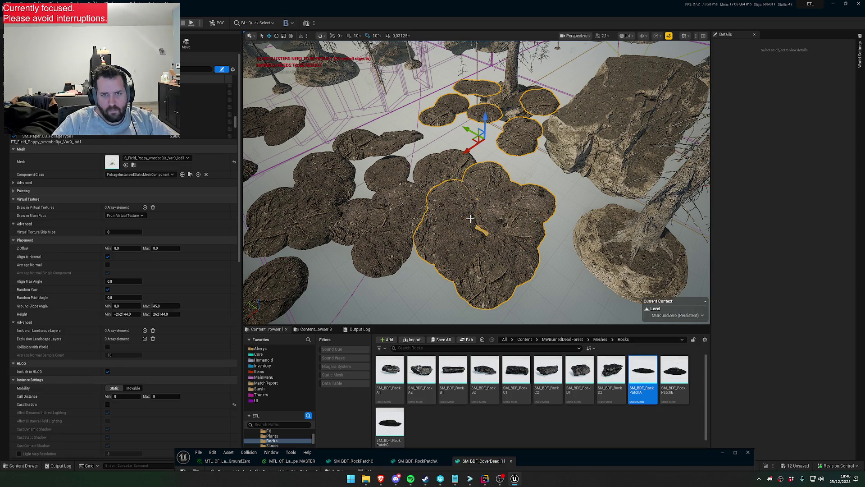
key("Delete")
Undo that deletion and select eight more overlapping rock patches toward the left.
key("ctrl+z")
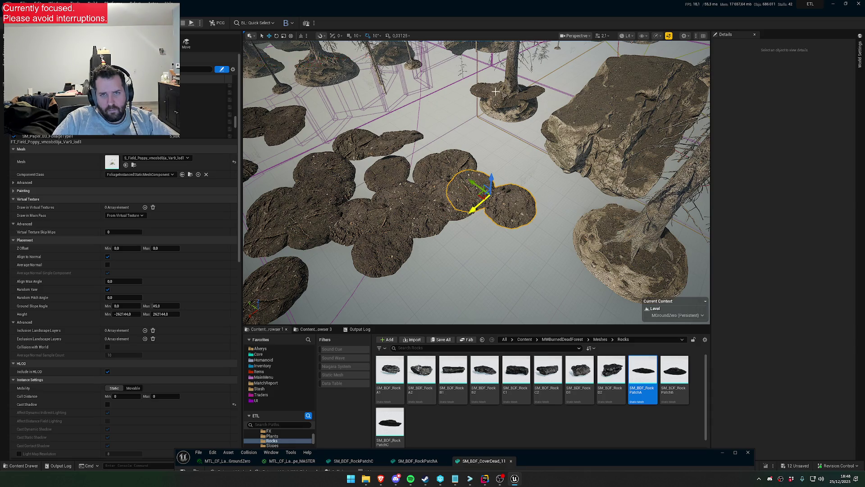
left_click(452, 166, "ctrl")
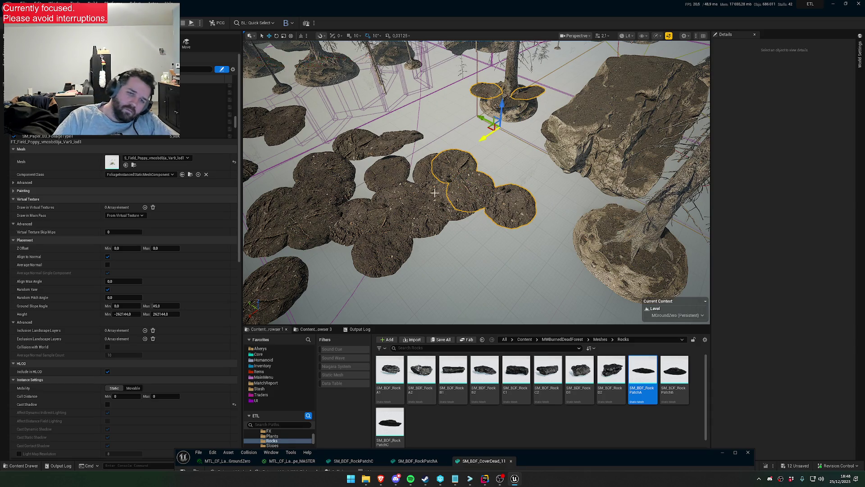
left_click(398, 246, "ctrl")
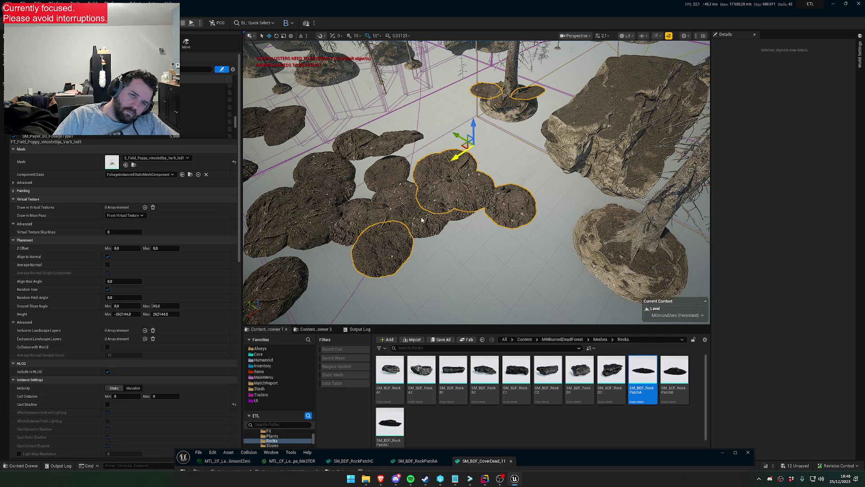
left_click(397, 170, "ctrl")
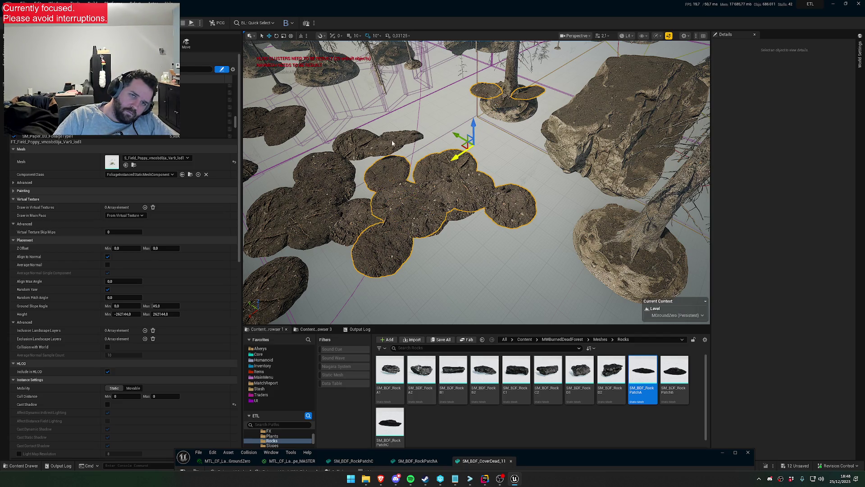
left_click(416, 142, "ctrl")
left_click(339, 181, "ctrl")
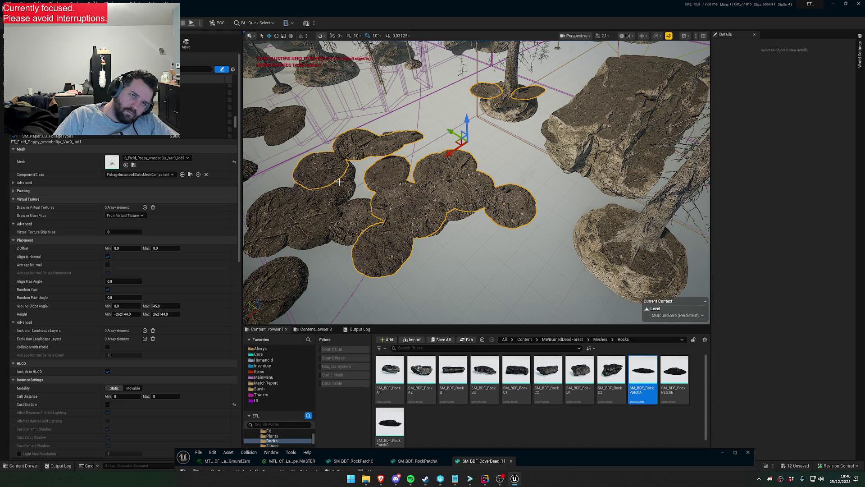
left_click(341, 201, "ctrl")
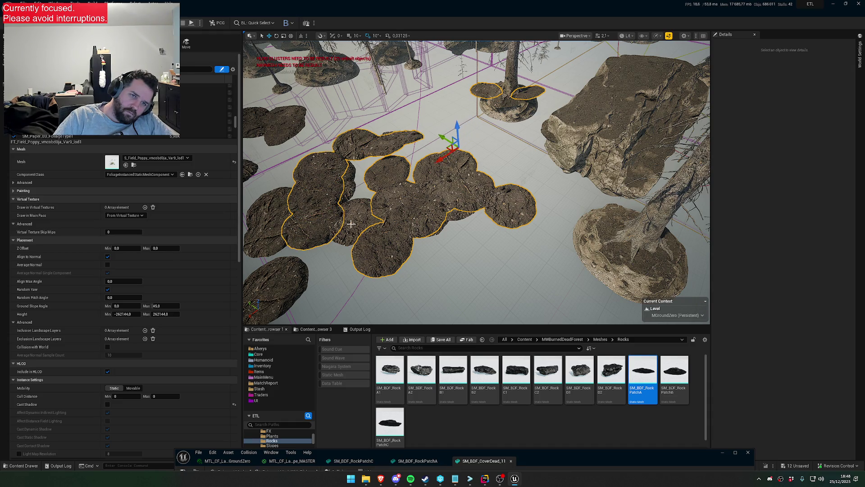
left_click(361, 205, "ctrl")
left_click(274, 227, "ctrl")
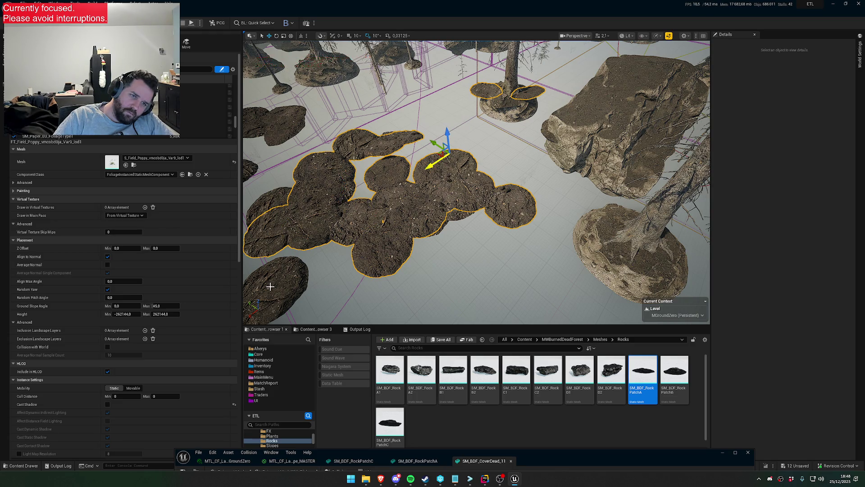
scroll(443, 206, "down", 5)
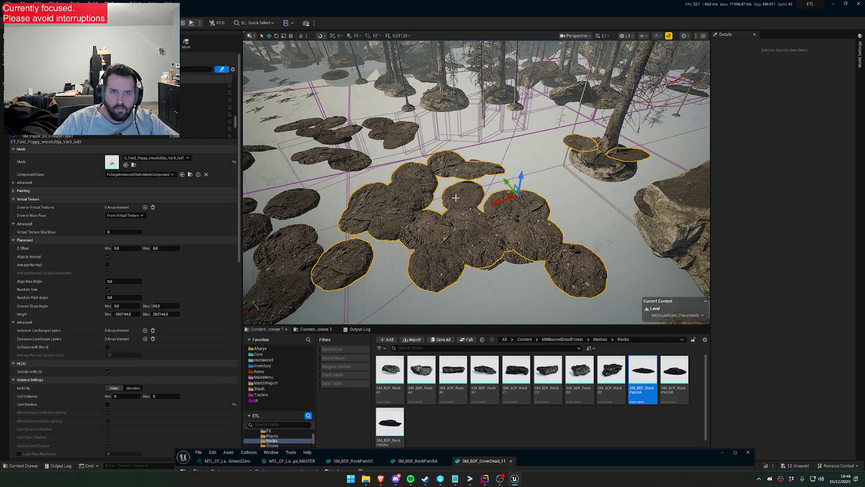
Delete the selected patches, then select four patches around the large patch and move them.
key("Delete")
left_click(411, 192)
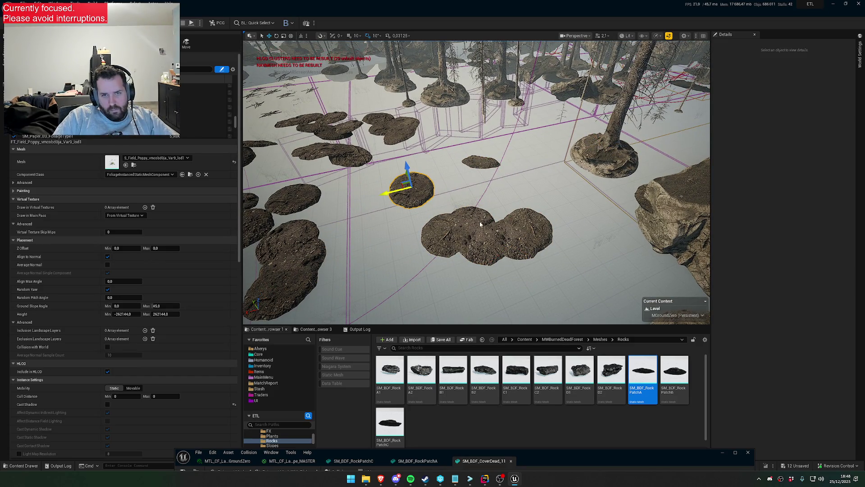
left_click(482, 247, "ctrl")
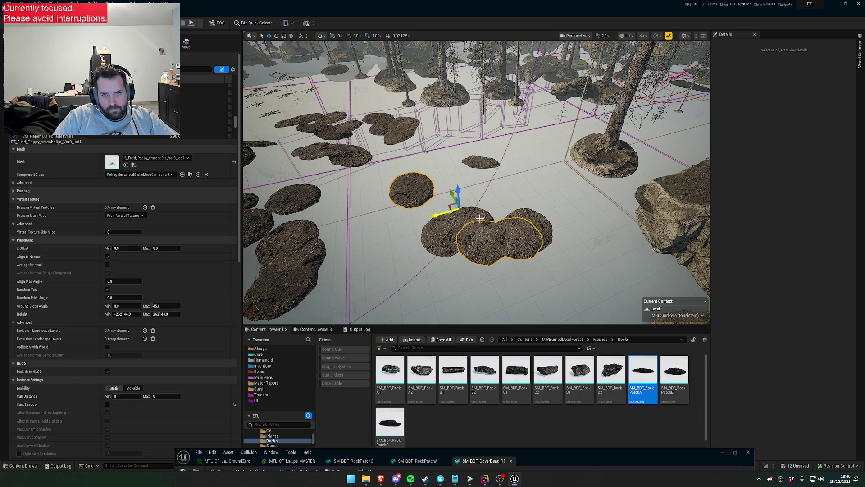
left_click(477, 169, "ctrl")
left_click(463, 207, "ctrl")
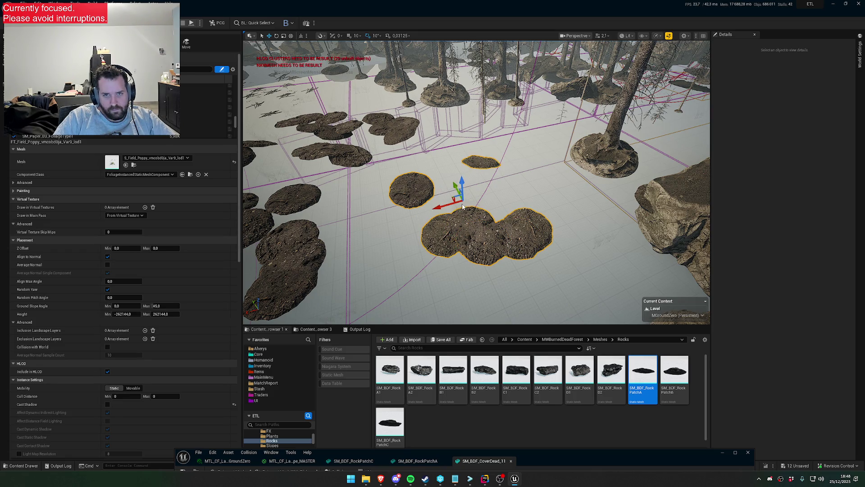
mouse_move(366, 225)
left_mouse_down()
mouse_move(345, 224)
mouse_move(485, 222)
left_mouse_up()
Delete eleven rock patches spread from the centre to the upper left.
left_click(500, 218)
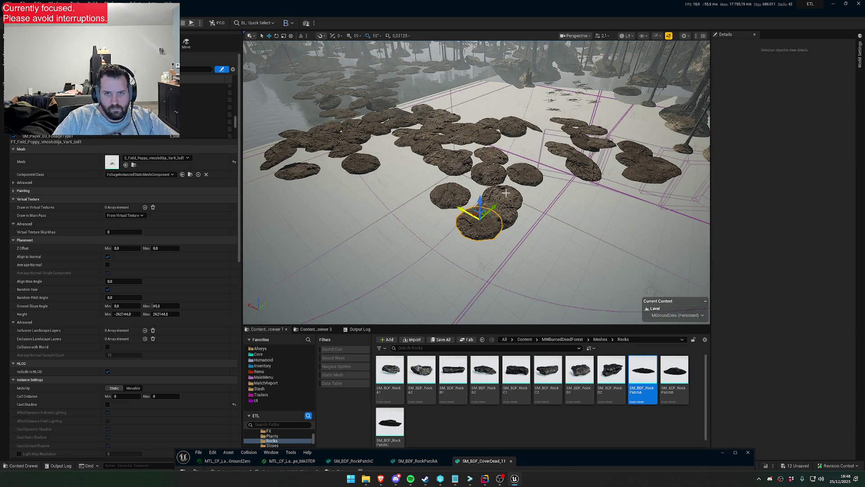
left_click(451, 195, "ctrl")
left_click(467, 177, "ctrl")
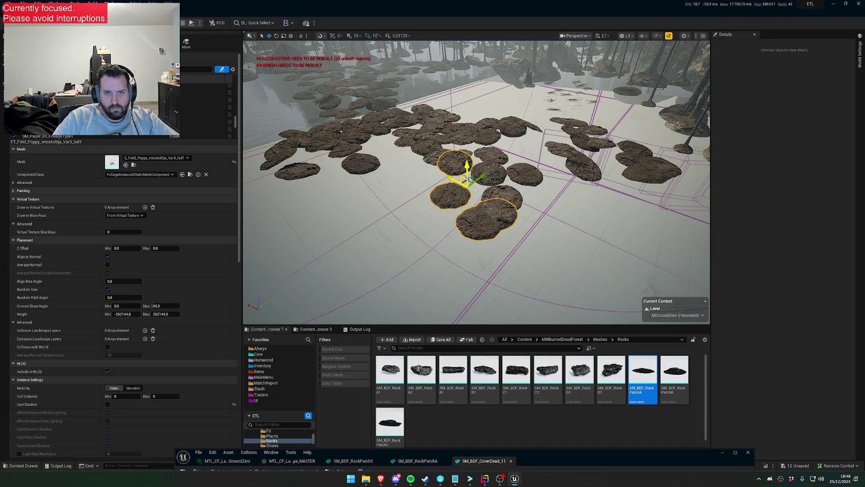
left_click(490, 172, "ctrl")
left_click(525, 173, "ctrl")
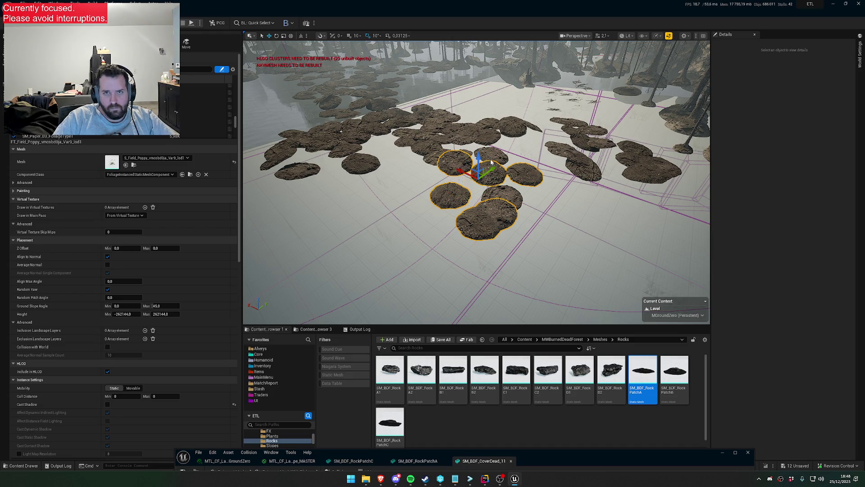
left_click(514, 128, "ctrl")
left_click(431, 147, "ctrl")
left_click(360, 164, "ctrl")
left_click(299, 170, "ctrl")
left_click(282, 154, "ctrl")
left_click(313, 142, "ctrl")
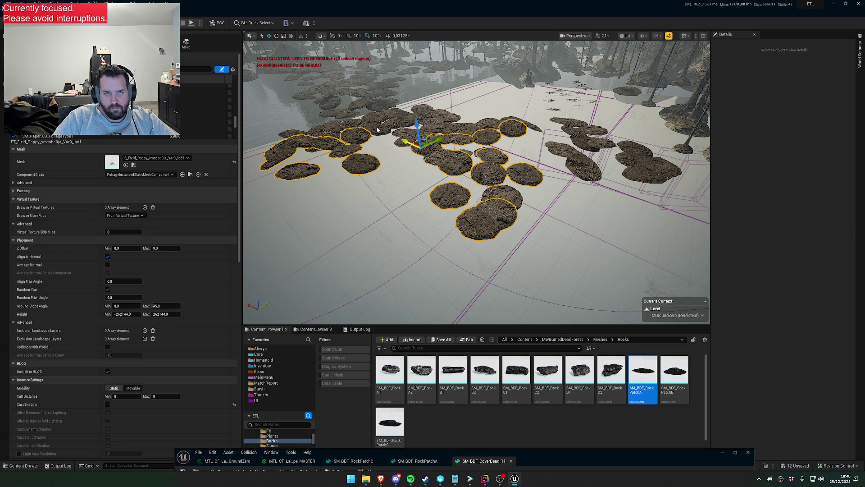
key("Delete")
Delete six rock patches near the centre and lower right.
left_click_drag(399, 121, 457, 167)
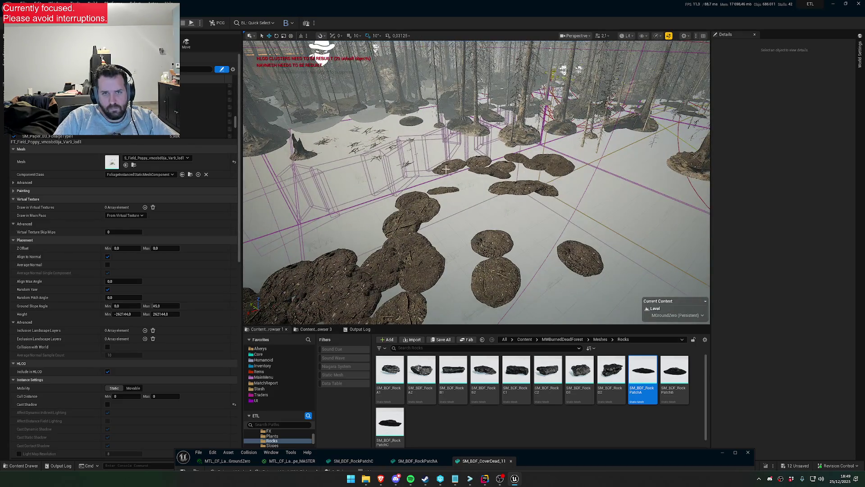
left_click(446, 169)
left_click(480, 161, "ctrl")
left_click(498, 173, "ctrl")
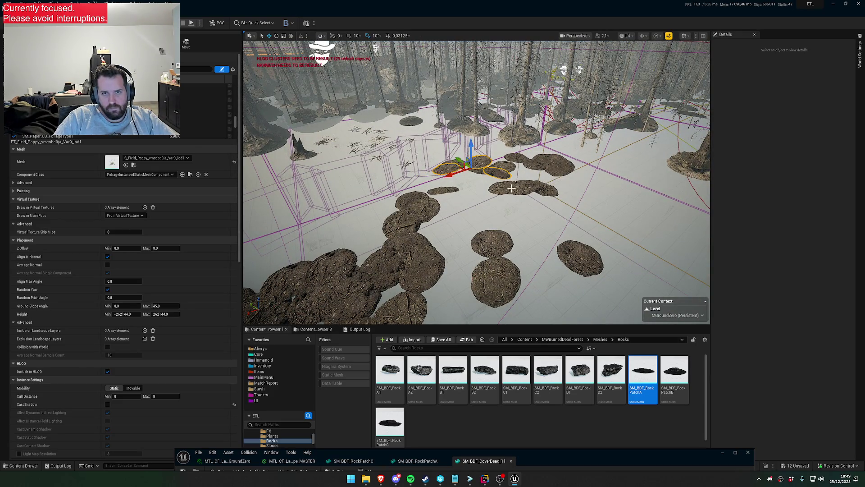
left_click(536, 188, "ctrl")
left_click(547, 158, "ctrl")
left_click(547, 159, "ctrl")
left_click(541, 163, "ctrl")
left_click(580, 259, "ctrl")
key("Delete")
Delete four more rock patches in the lower part of the field.
left_click(488, 255)
left_click(491, 241, "ctrl")
left_click(421, 271, "ctrl")
left_click(411, 303, "ctrl")
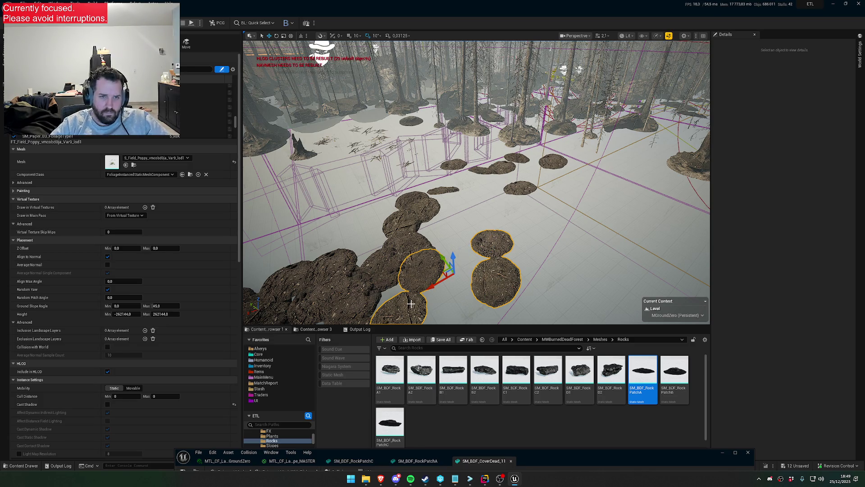
key("Delete")
left_click_drag(411, 304, 461, 314)
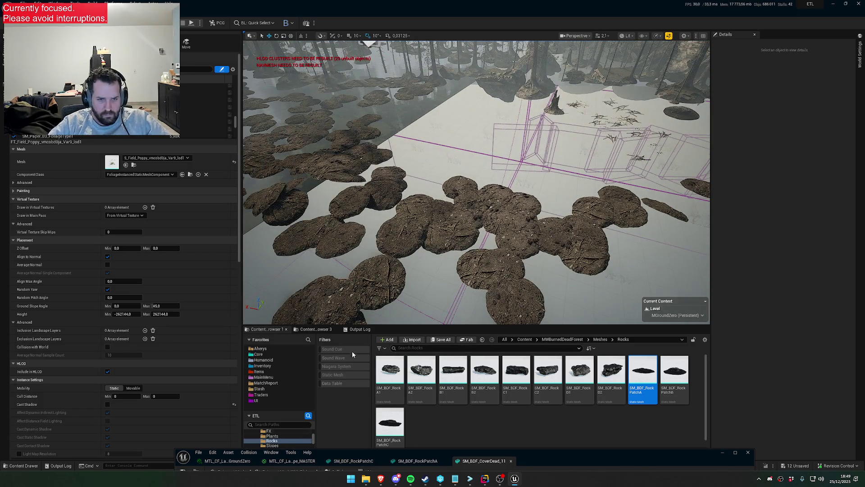
Enlarge the content browser and navigate to MWBirchForest's Meshes/Debris folder.
left_click_drag(352, 326, 343, 196)
scroll(276, 432, "up", 3)
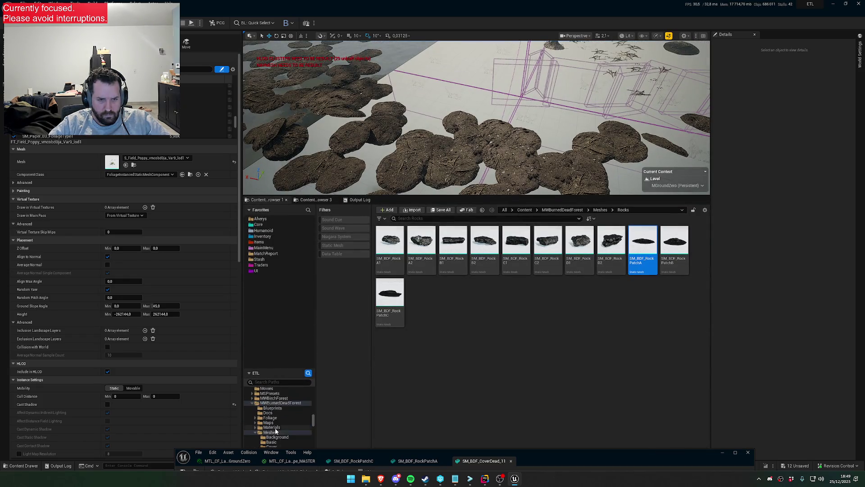
left_click(274, 399)
double_click(543, 251)
left_click(578, 240)
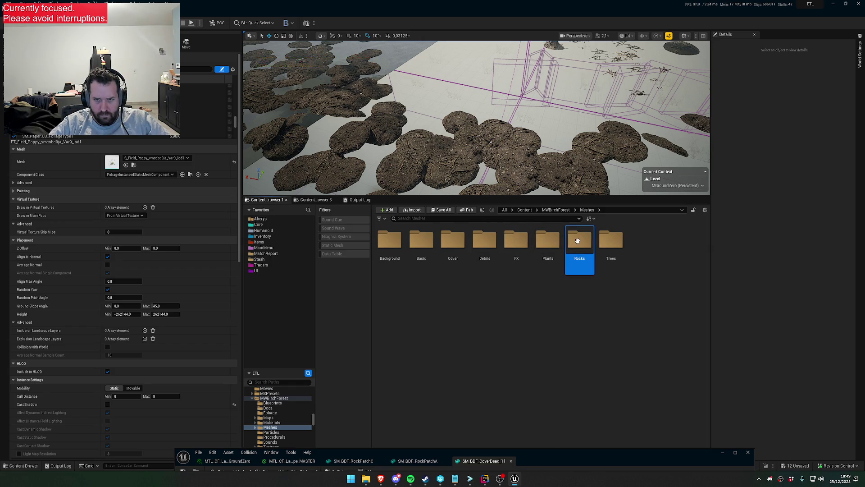
double_click(548, 238)
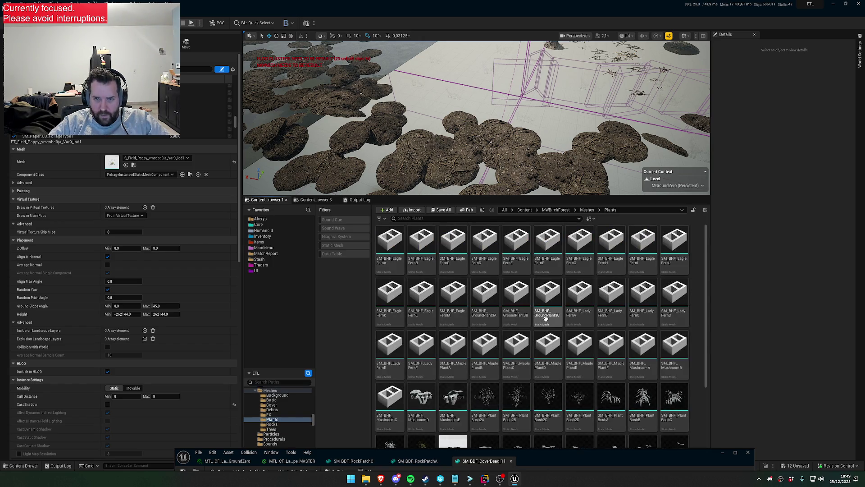
key("alt+Left")
key("Left")
key("Left")
key("Return")
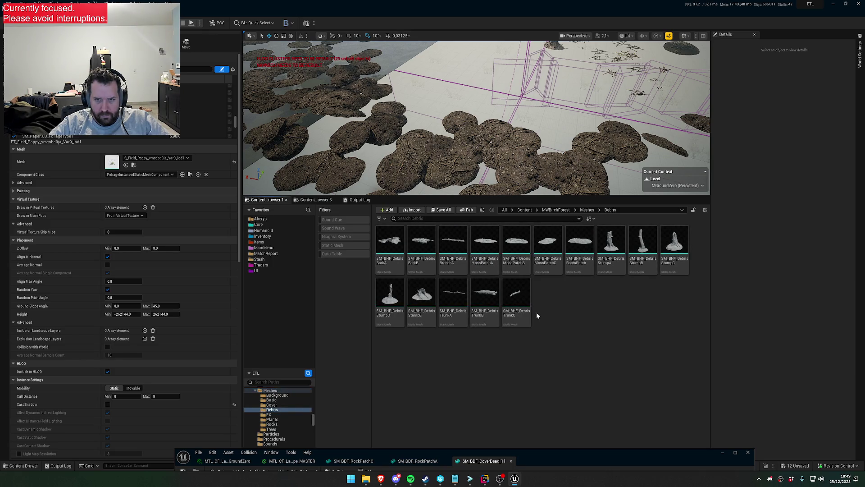
Select the MossPatchA, MossPatchB, MossPatchC and RootsPatch meshes.
left_click(484, 243)
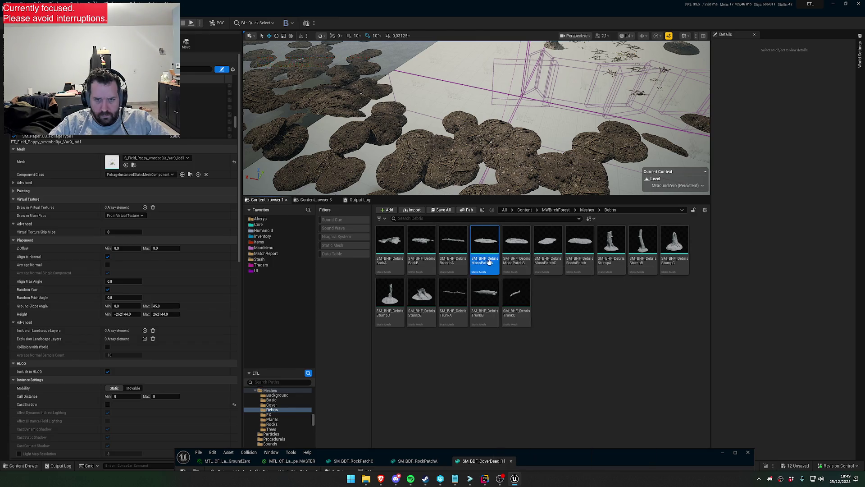
left_click(517, 243, "ctrl")
left_click(548, 243, "ctrl")
left_click(580, 243, "ctrl")
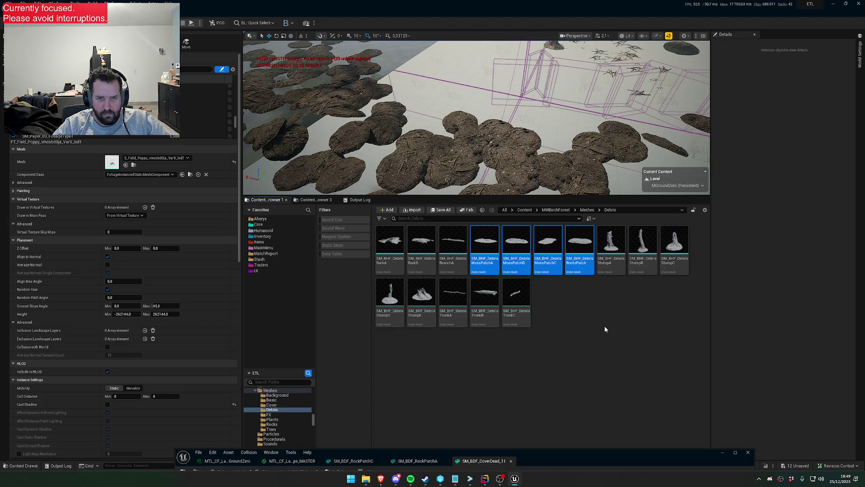
Force-delete the four moss and roots patch meshes, then return to the MWBirchForest folder.
key("Delete")
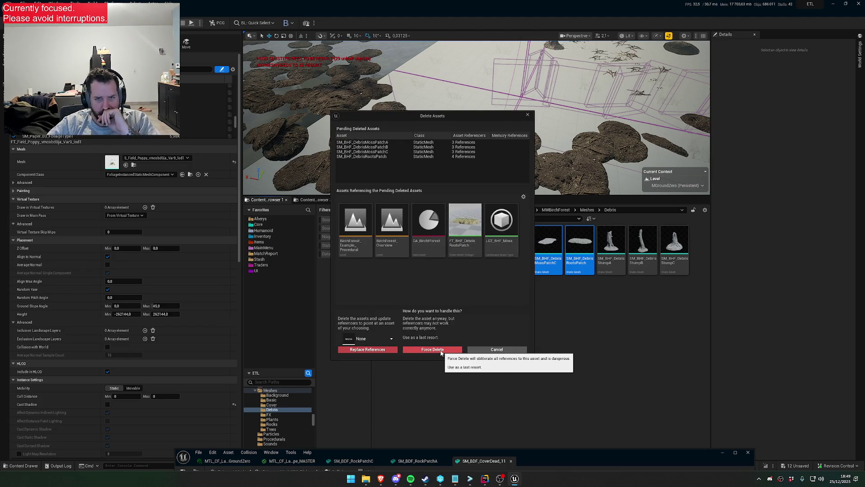
left_click(432, 350)
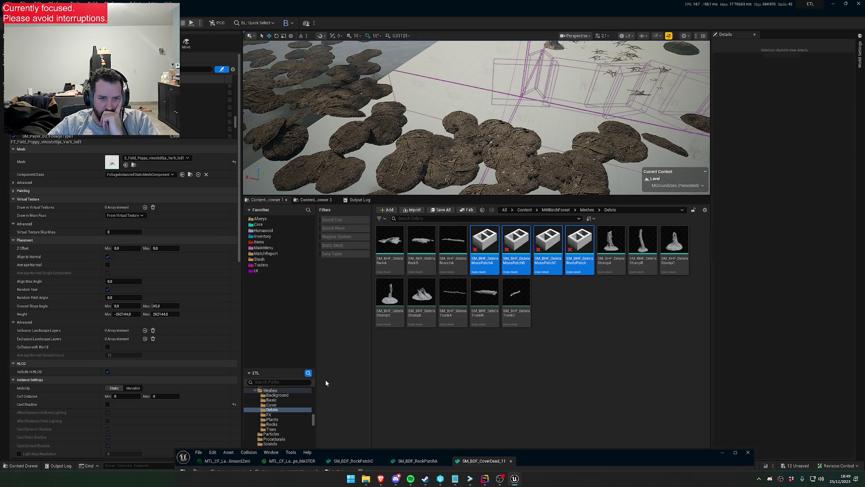
scroll(293, 411, "up", 3)
scroll(284, 396, "up", 2)
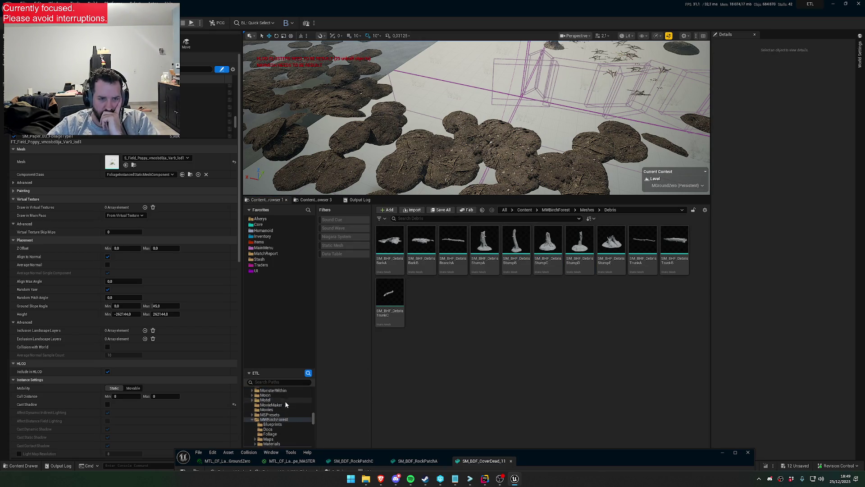
left_click(285, 418)
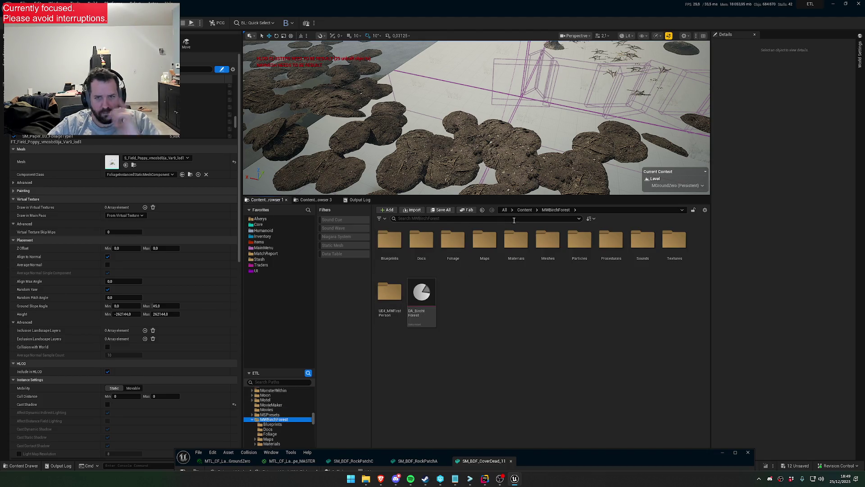
Search 'patch' in MWBurnedDeadForest and force-delete FT_BDF_DebrisPatchA through DebrisPatchDeadD.
type("parch")
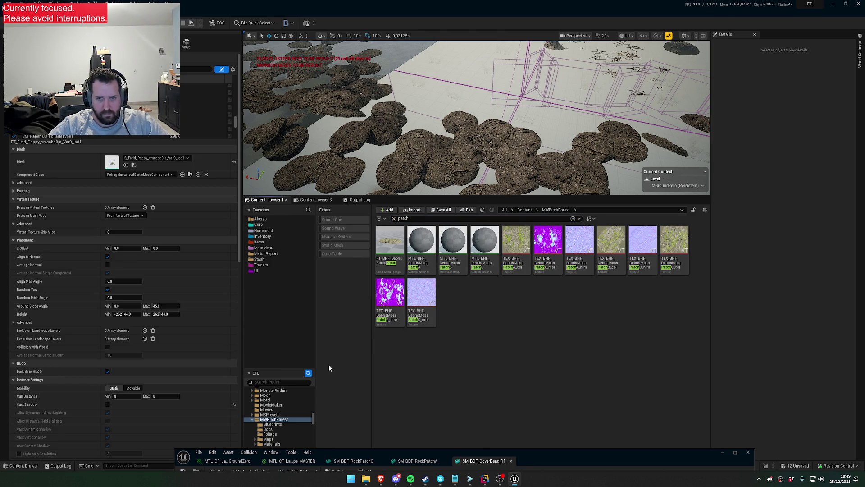
left_click(253, 421)
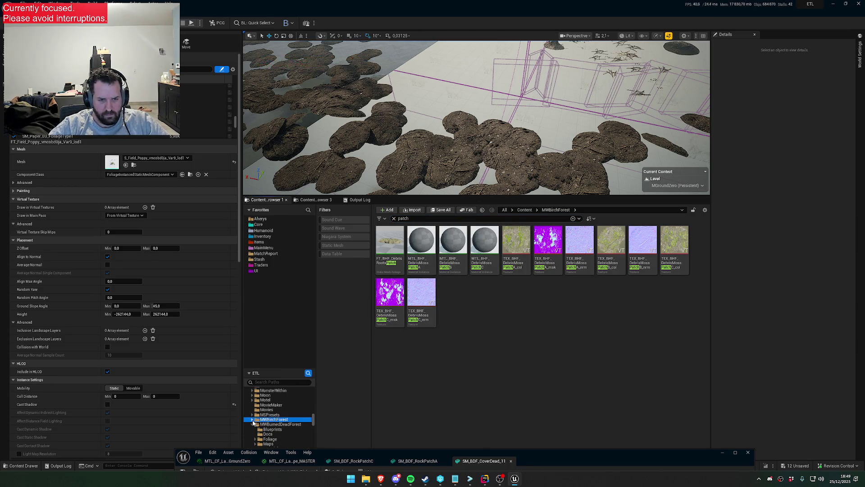
double_click(272, 425)
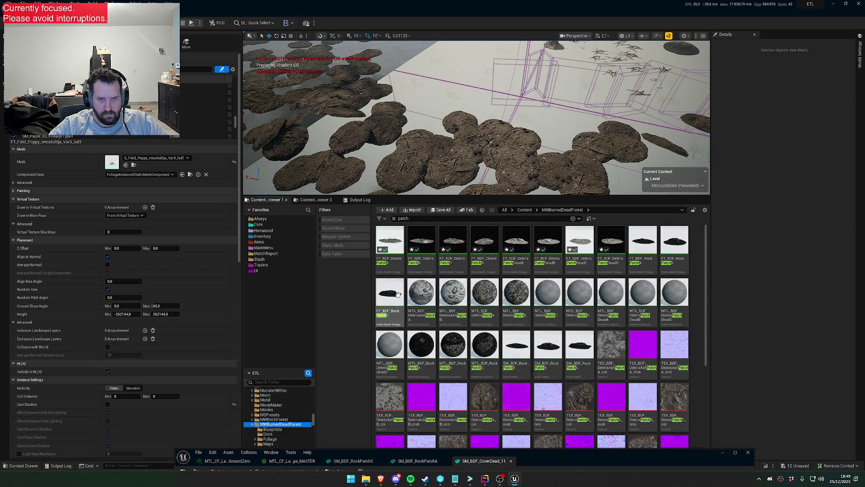
left_click(389, 263)
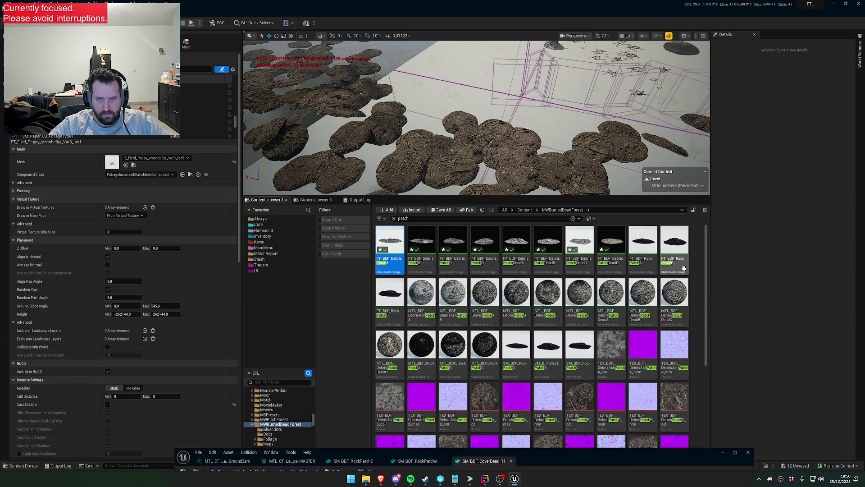
left_click(617, 266, "shift")
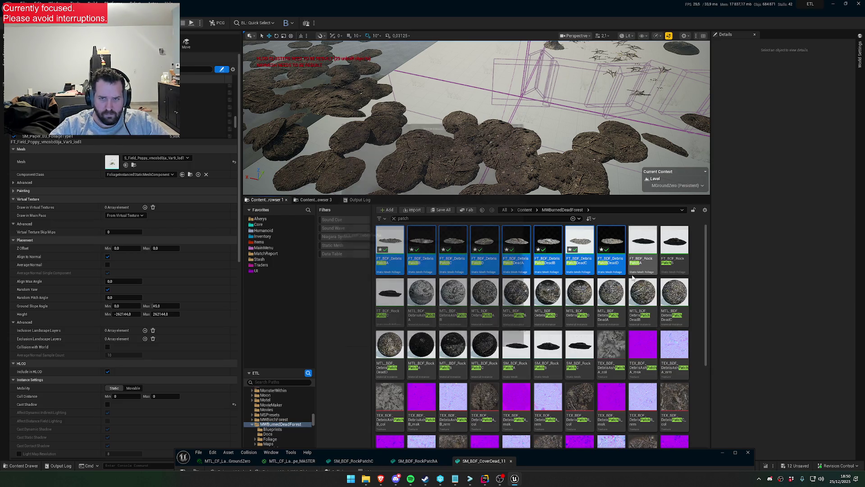
key("Delete")
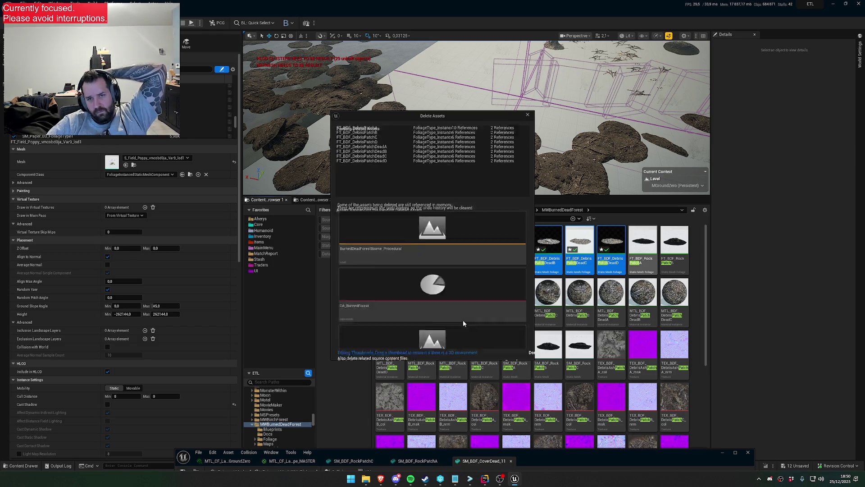
left_click(428, 350)
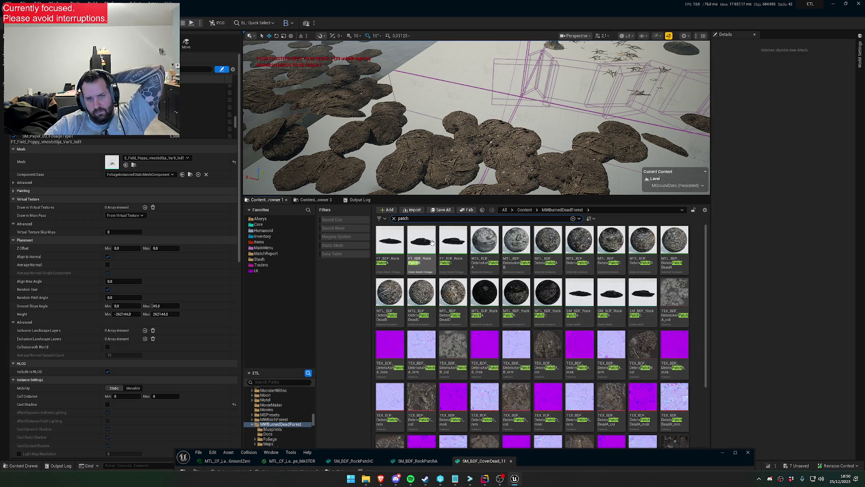
Open FT_BDF_RockPatchA, B and C plus their static meshes in asset editors.
double_click(399, 240)
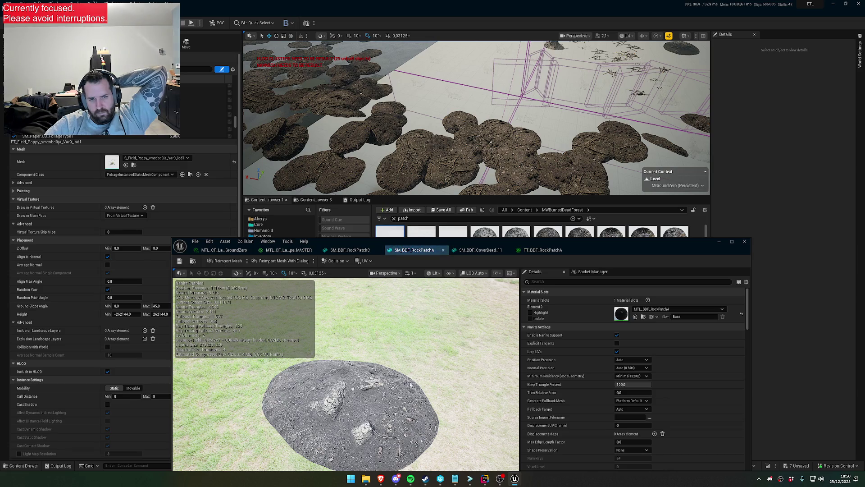
left_click_drag(419, 307, 419, 315)
left_click_drag(520, 243, 521, 299)
double_click(422, 241)
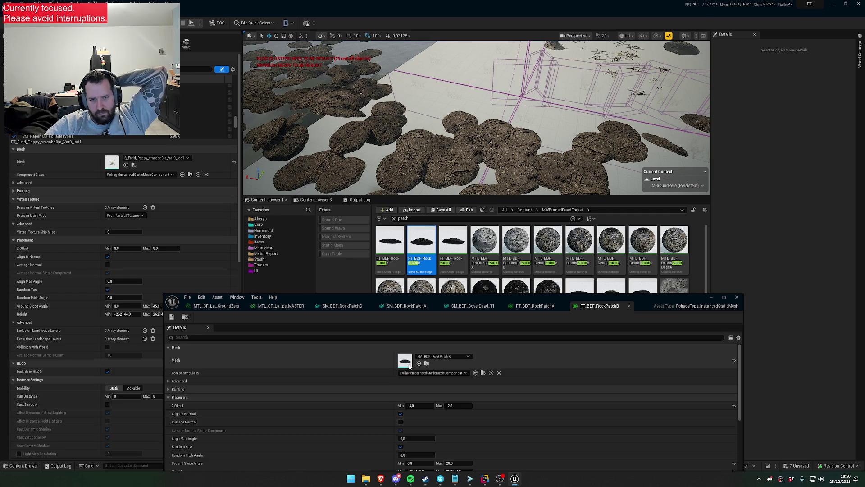
double_click(409, 363)
double_click(454, 232)
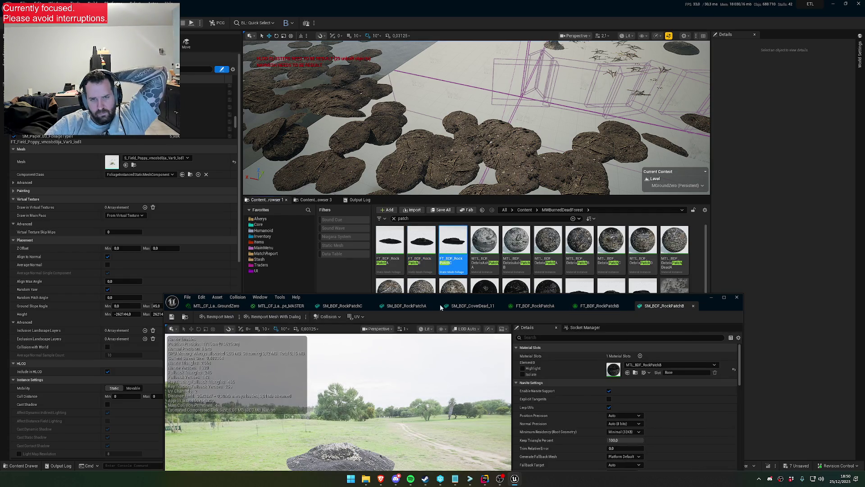
double_click(403, 359)
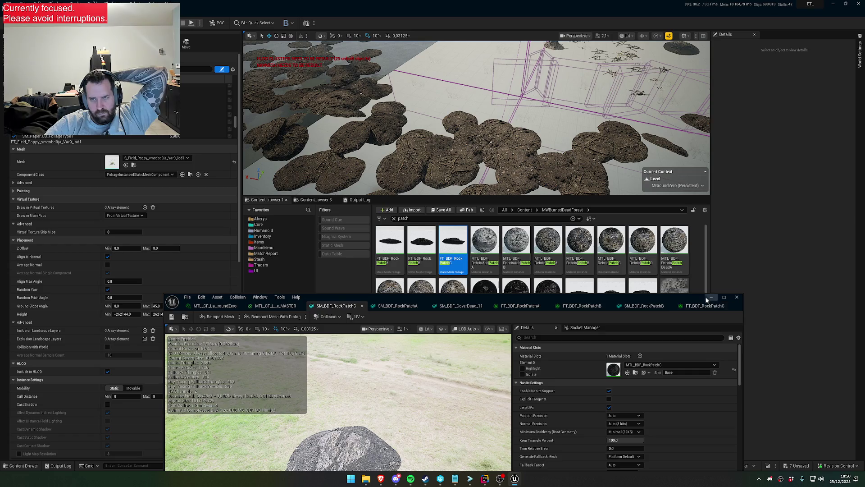
left_click(356, 379)
scroll(531, 338, "down", 3)
scroll(275, 414, "down", 2)
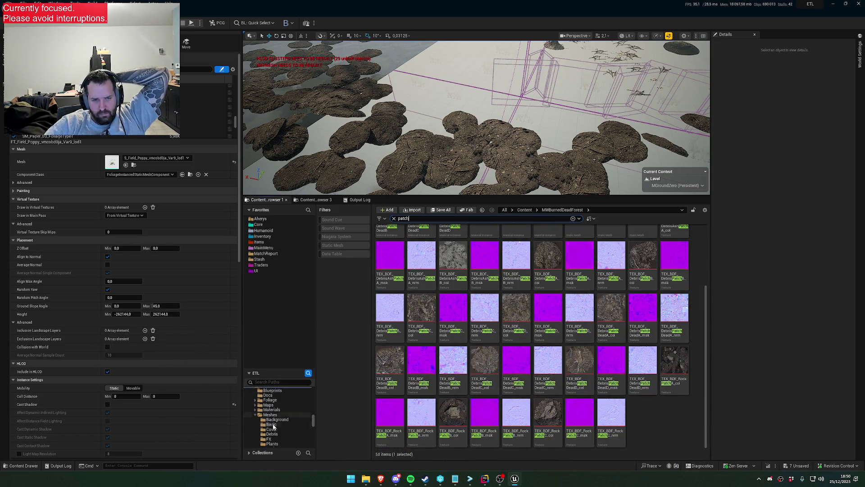
Delete MWConiferForest's RockPatch_A mesh and foliage types, then open MWDeadSpruceForest.
left_click(272, 410)
left_click(272, 414)
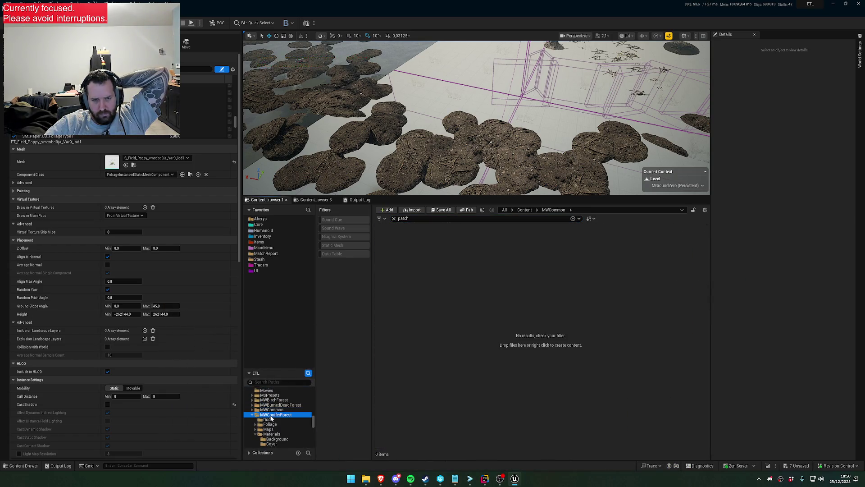
left_click(453, 245)
left_click(483, 252, "ctrl")
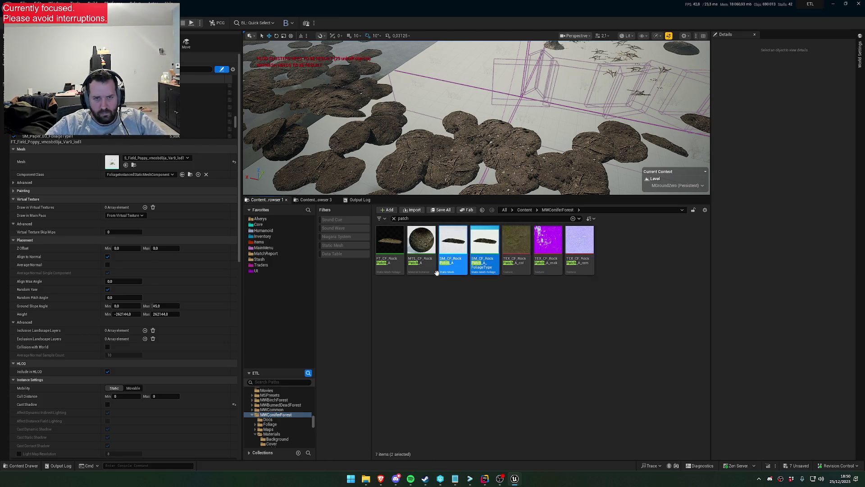
left_click(390, 246, "ctrl")
key("Delete")
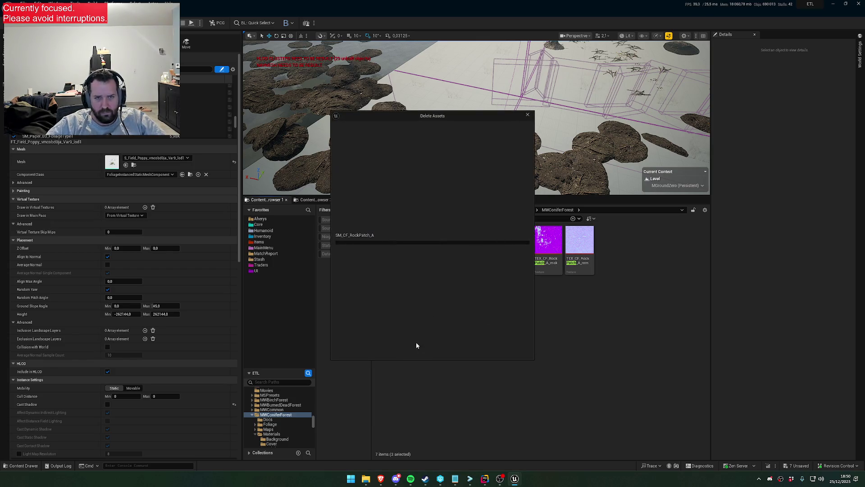
left_click(434, 350)
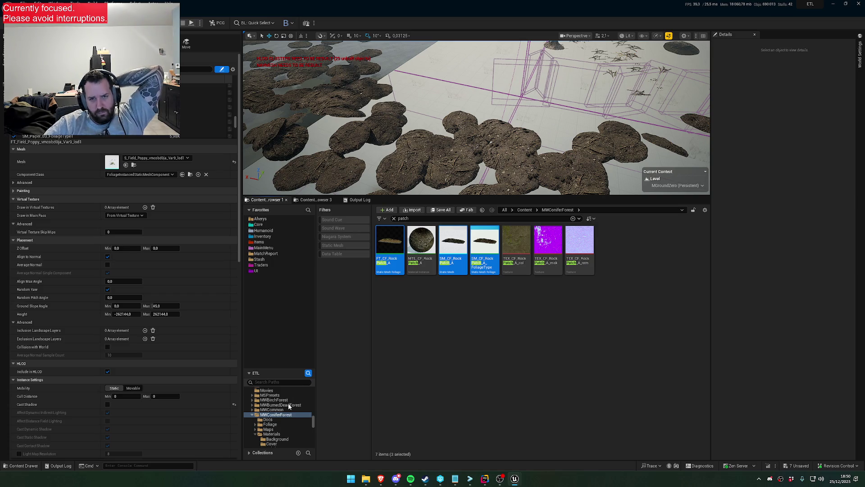
left_click(252, 416)
left_click(267, 421)
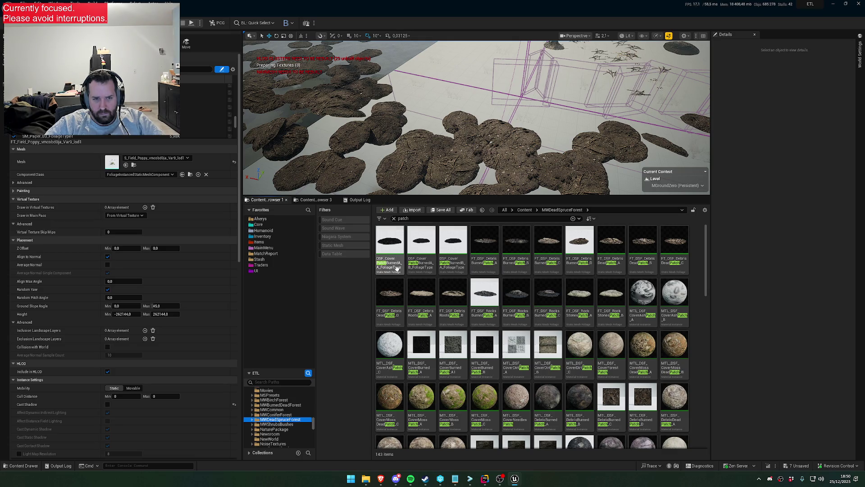
Select the sixteen burned cover, debris, dead, root and rock patch assets in MWDeadSpruceForest.
left_click(394, 270)
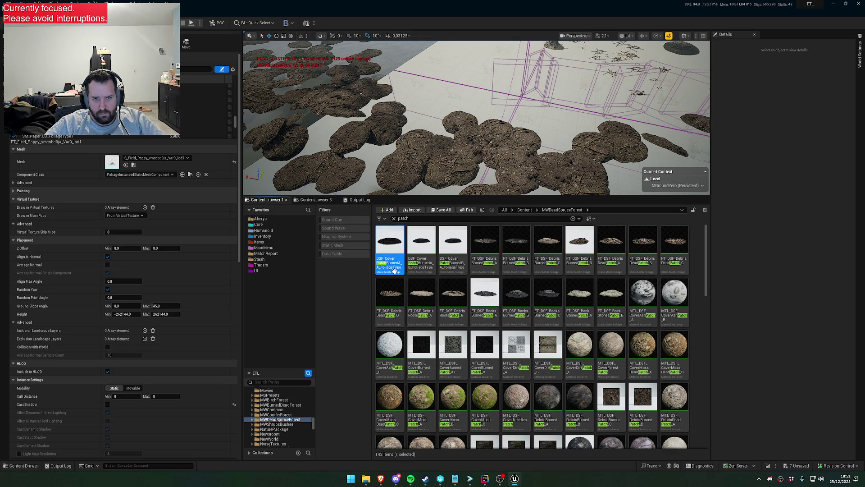
left_click(424, 268, "ctrl")
left_click(452, 268, "ctrl")
left_click(485, 268, "ctrl")
left_click(516, 268, "ctrl")
left_click(548, 268, "ctrl")
left_click(578, 267, "ctrl")
left_click(610, 267, "ctrl")
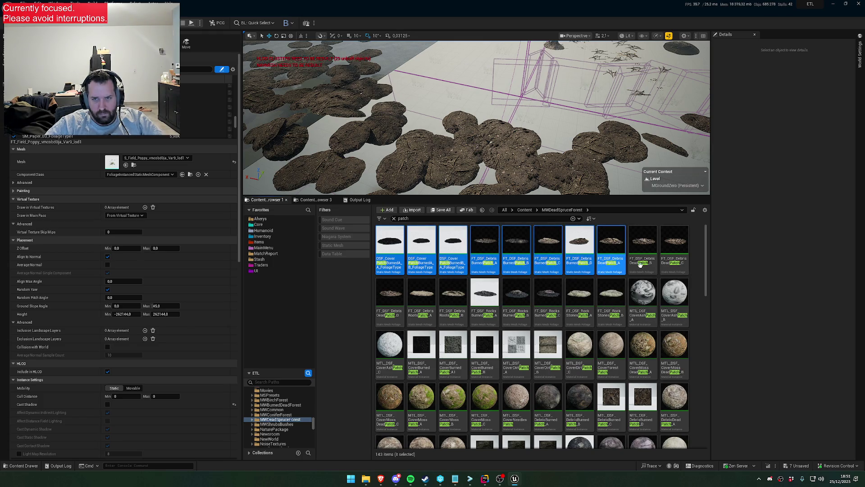
left_click(643, 267, "ctrl")
left_click(674, 267, "ctrl")
left_click(386, 313, "ctrl")
left_click(422, 311, "ctrl")
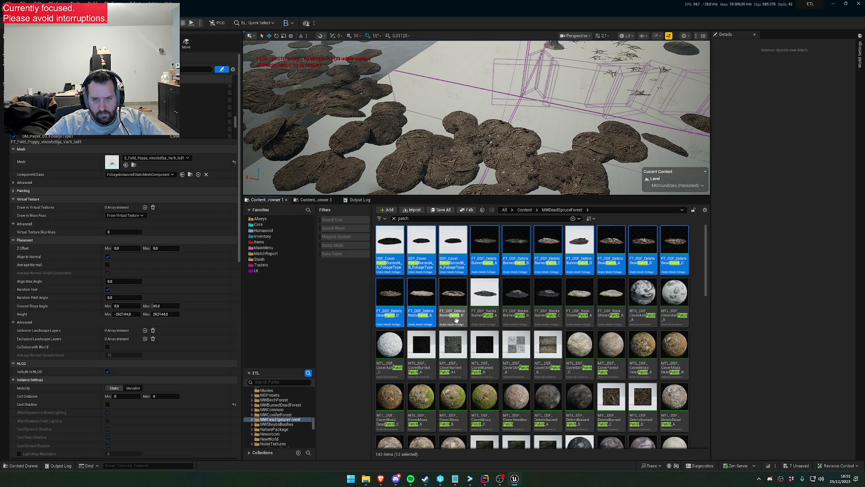
left_click(453, 310, "ctrl")
left_click(484, 311, "ctrl")
left_click(513, 321, "ctrl")
left_click(547, 315, "ctrl")
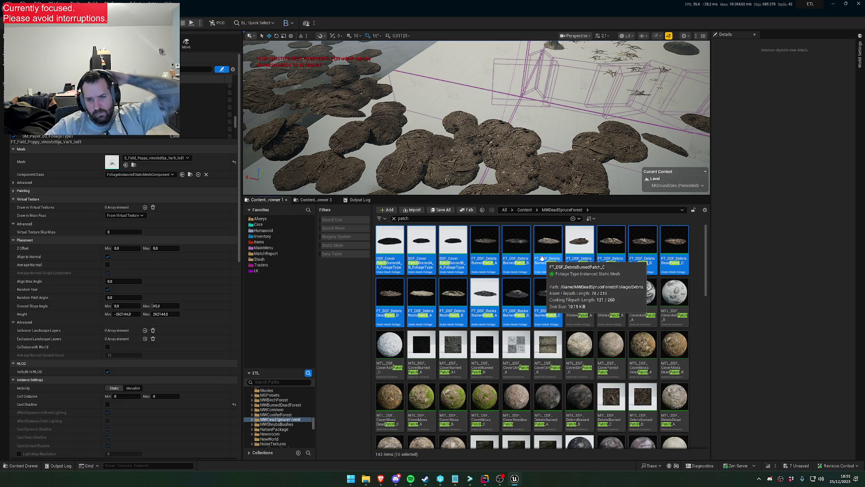
Delete the sixteen selected patch assets, retrying after the confirmation prompt.
key("Delete")
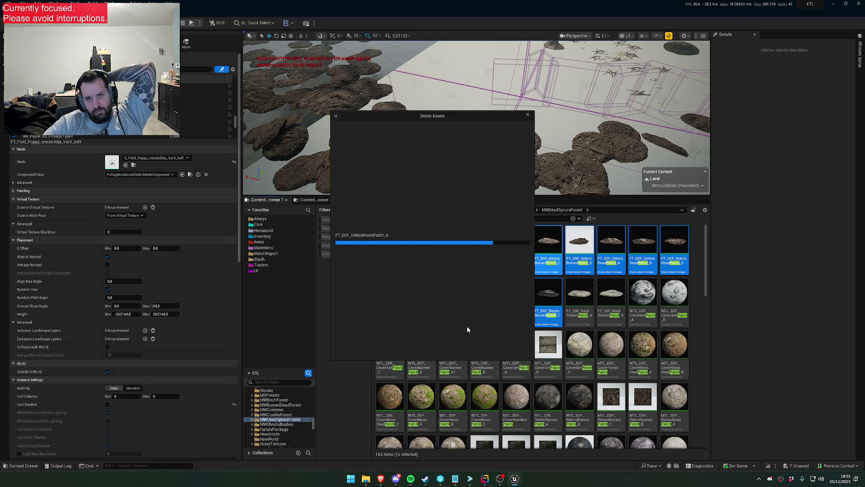
left_click(433, 348)
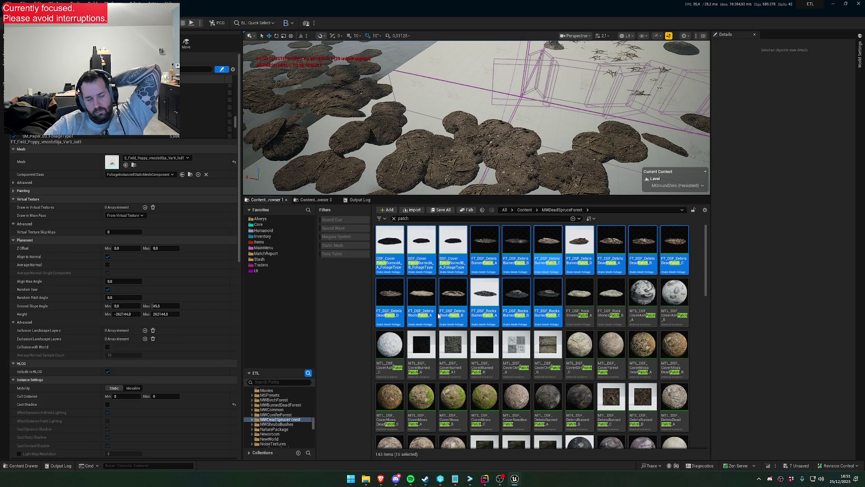
key("Delete")
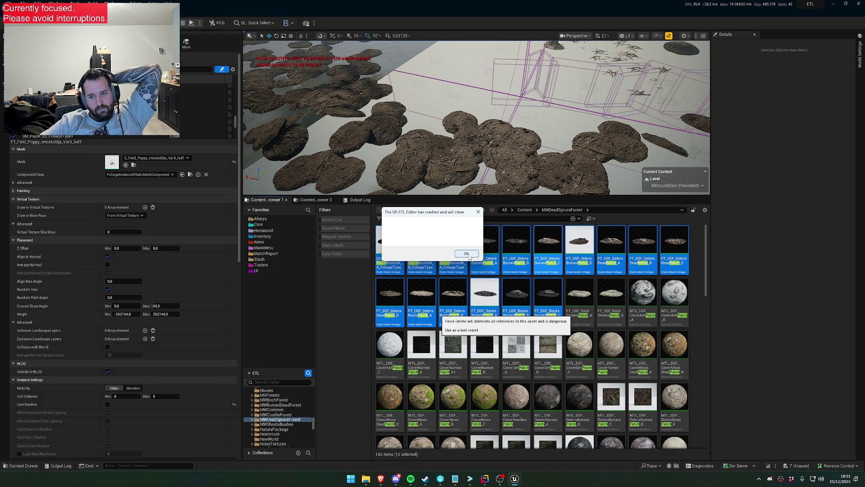
Dismiss the crash notice and rebuild and launch the ETL project from Rider.
left_click(467, 253)
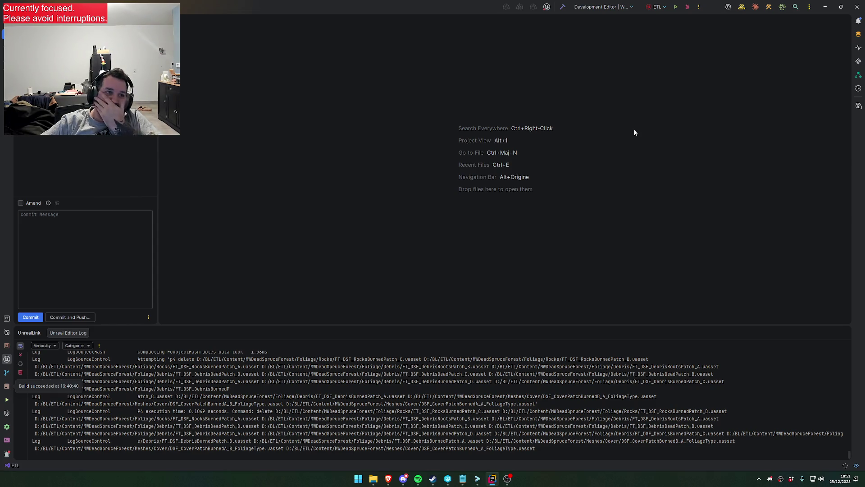
left_click(675, 9)
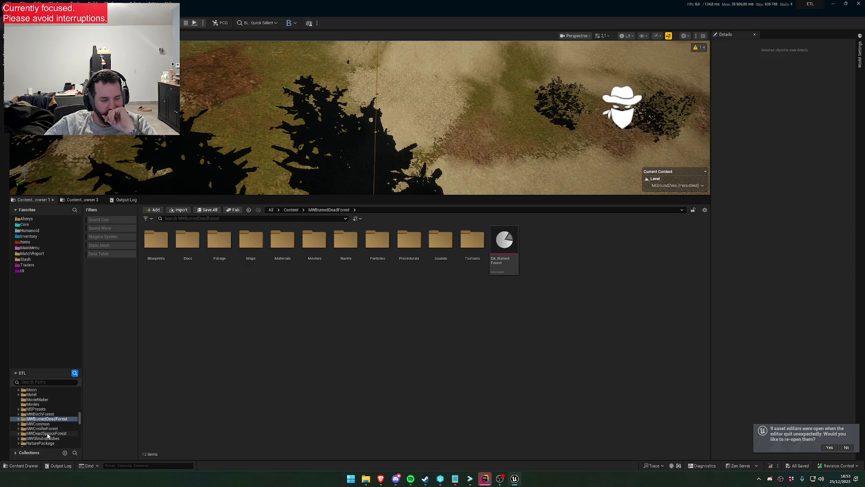
Filter the content browser for 'patch' and browse the MWDeadSpruceForest and MWShrubsBushes folders.
left_click(47, 434)
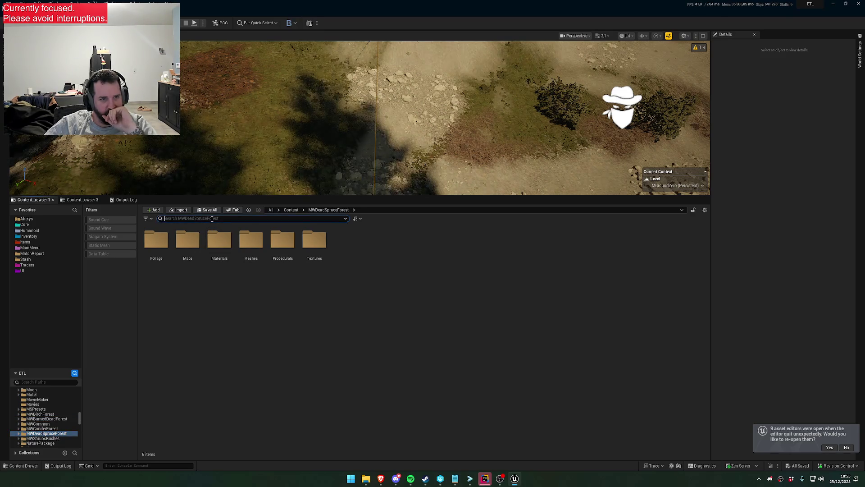
left_click(212, 219)
type("patch")
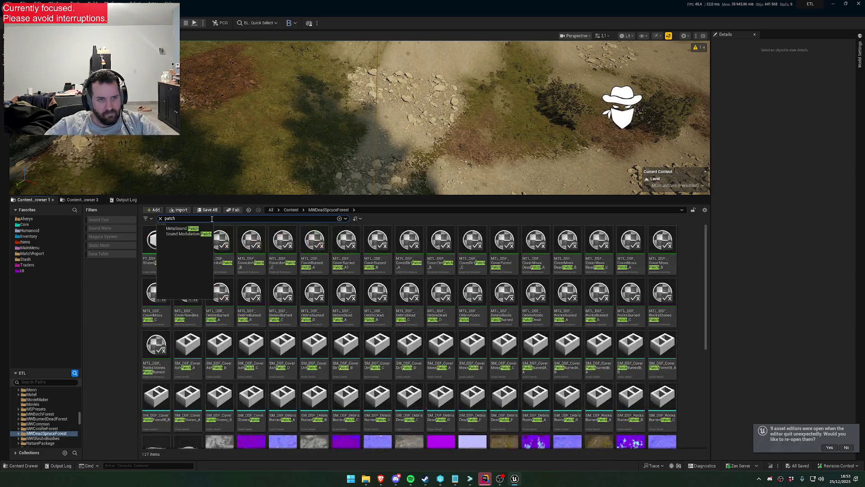
left_click(270, 261)
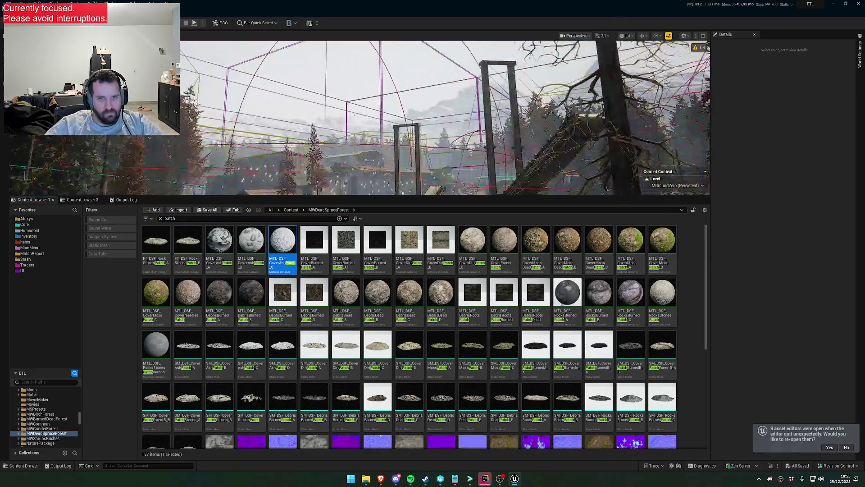
left_click(48, 438)
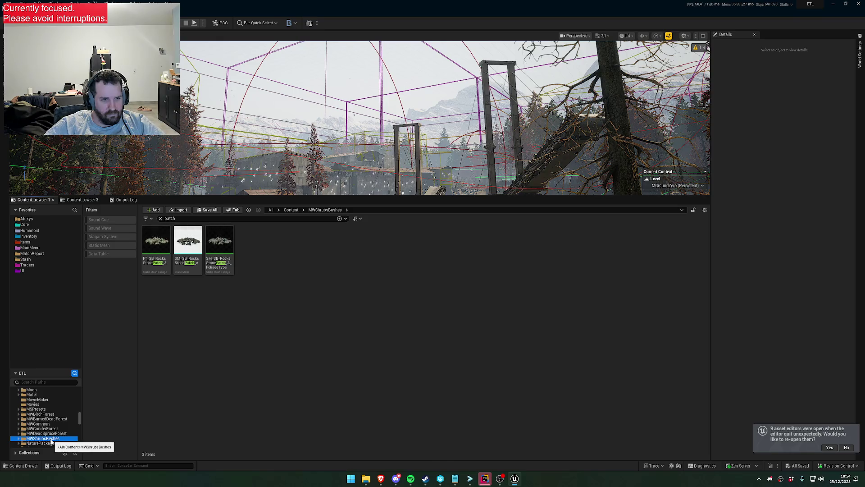
scroll(52, 437, "down", 1)
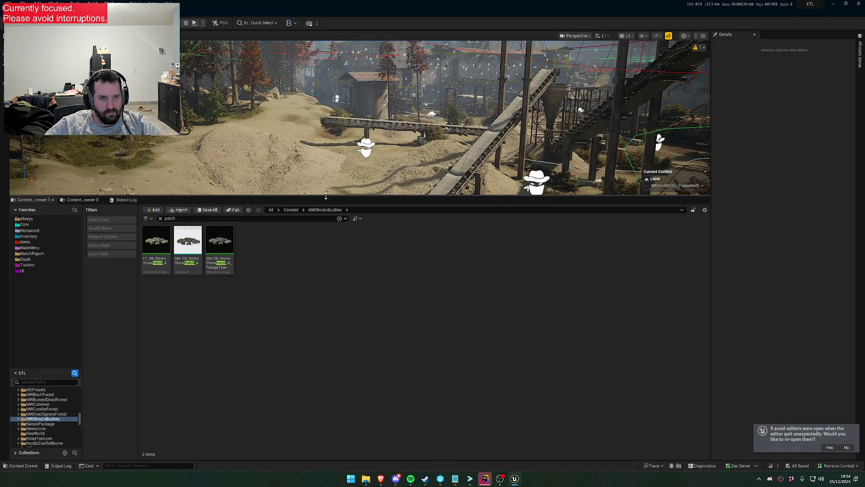
Enlarge the viewport and compare Unlit and Lit shading looking toward the mountains.
left_click_drag(325, 196, 326, 337)
mouse_move(360, 188)
left_mouse_down()
mouse_move(359, 130)
mouse_move(360, 226)
mouse_move(369, 212)
mouse_move(361, 239)
mouse_move(361, 198)
mouse_move(361, 208)
mouse_move(374, 205)
mouse_move(361, 210)
mouse_move(361, 201)
mouse_move(396, 208)
left_mouse_up()
key("alt+3")
key("alt+4")
key("alt+3")
key("alt+4")
left_click(132, 465)
Run ShowFlag.Landscape to hide the landscape and fly the camera down toward the grass patch.
type("showfl")
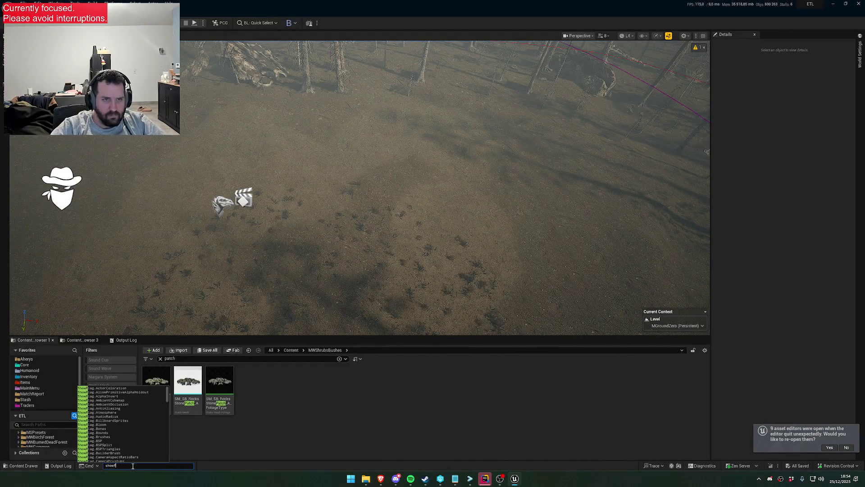
type("ag.landscape")
key("Down")
key("Return")
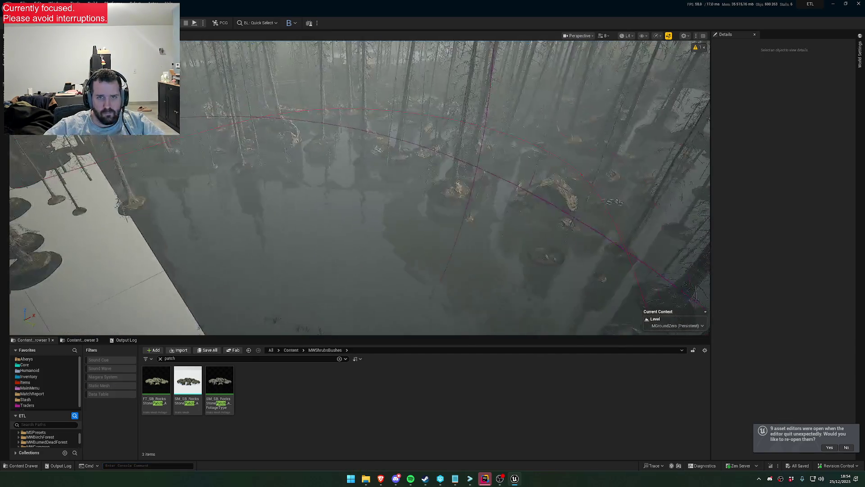
key("w")
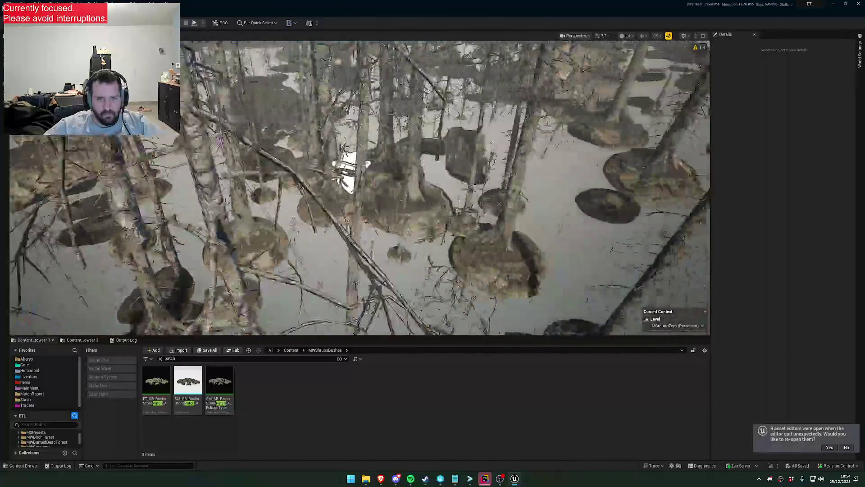
scroll(359, 189, "down", 1)
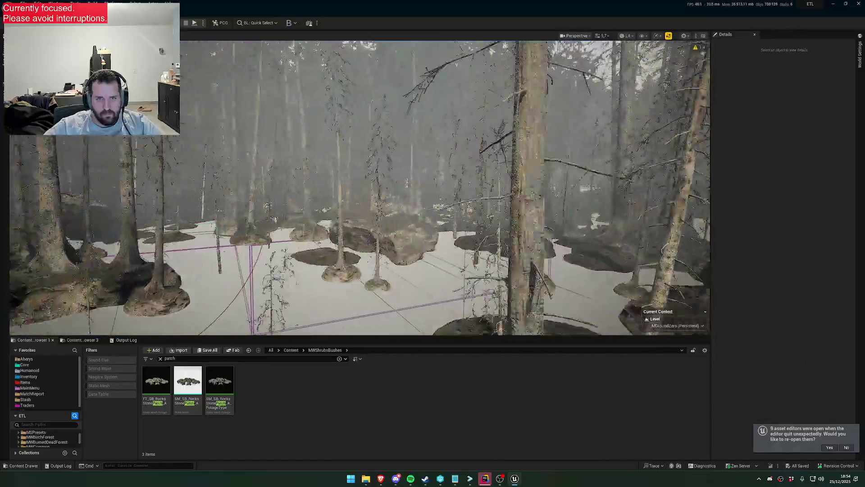
scroll(360, 189, "up", 1)
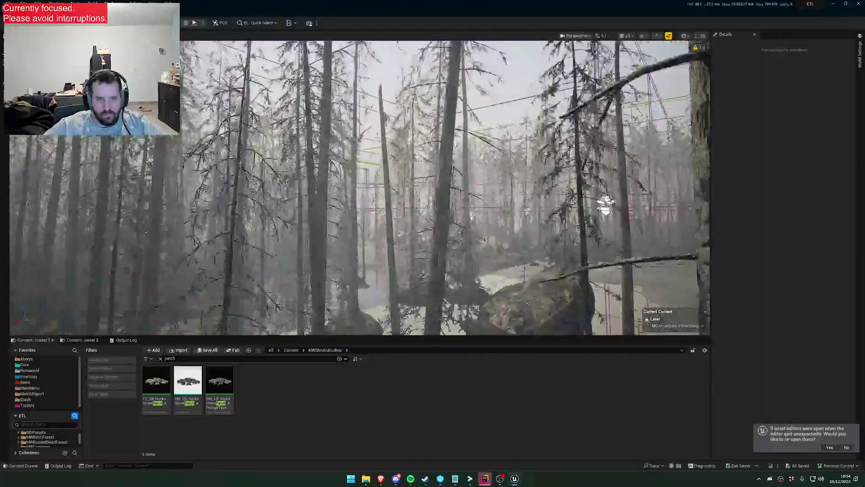
key("w")
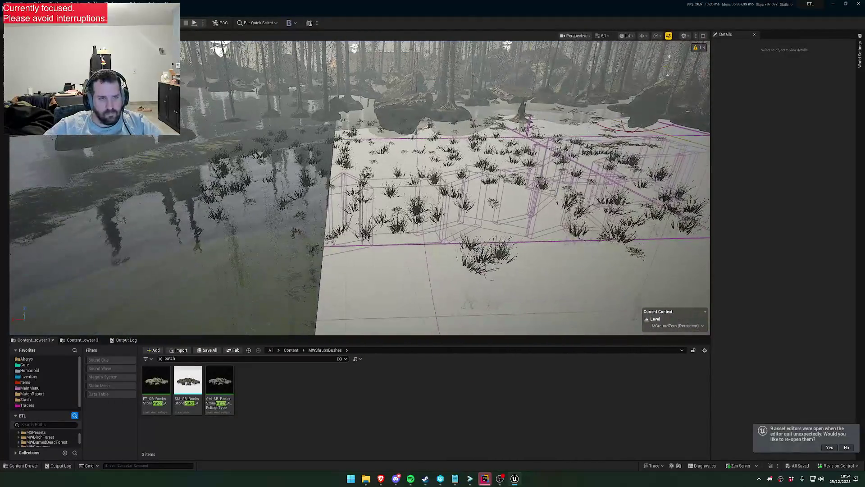
left_click(122, 465)
type("sh")
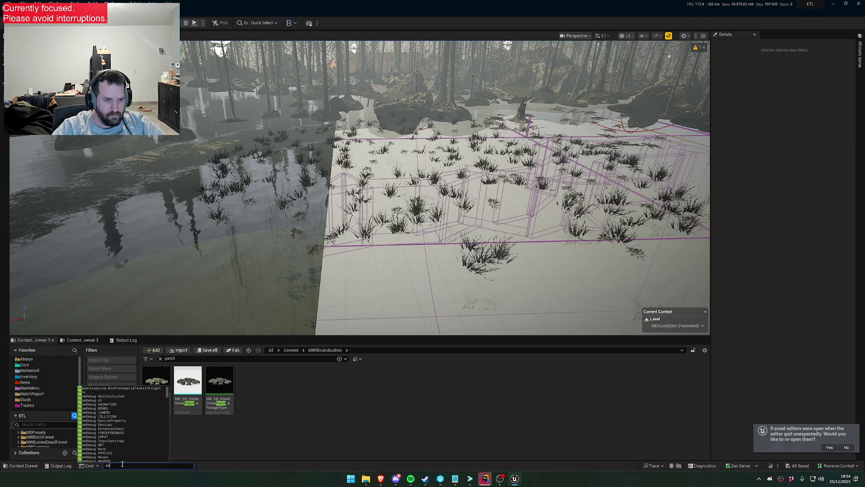
type("owflag.la")
Run ShowFlag.Landscape again to restore the landscape, then enter Foliage mode over the clearing.
key("Tab")
key("Return")
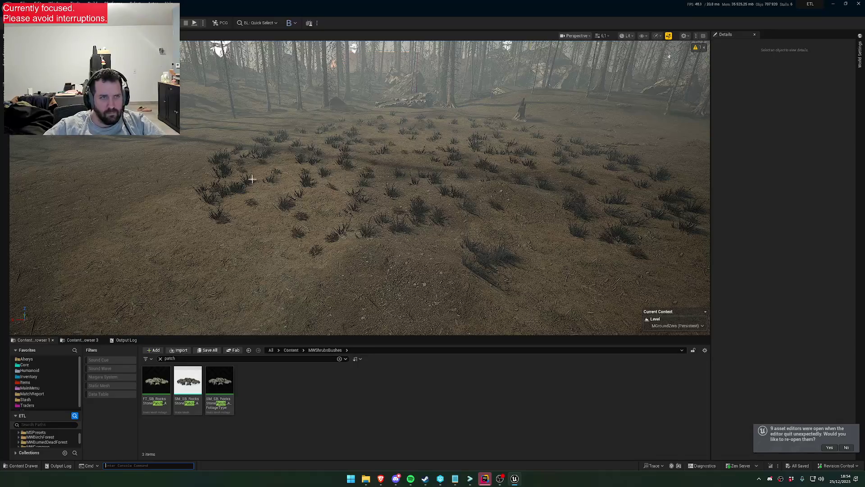
key("shift+3")
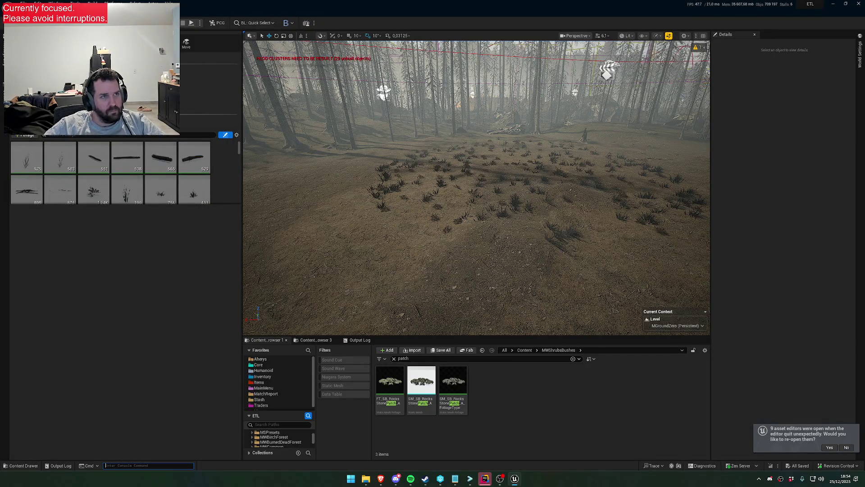
key("w")
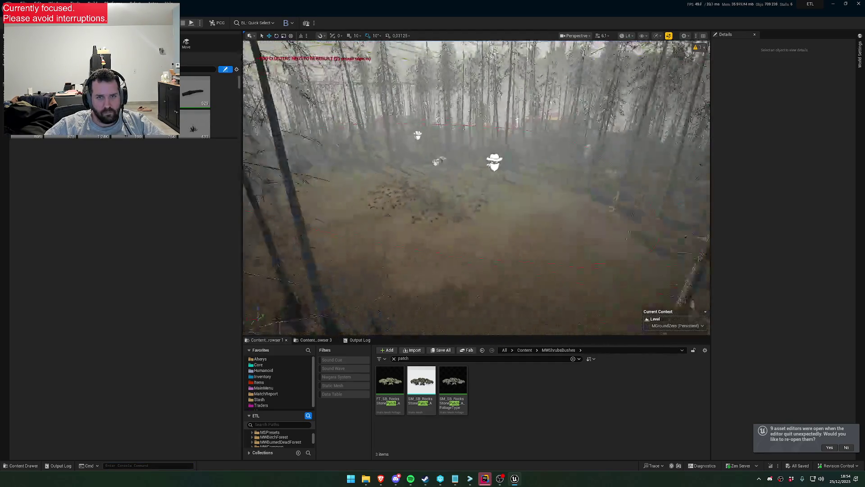
key("e")
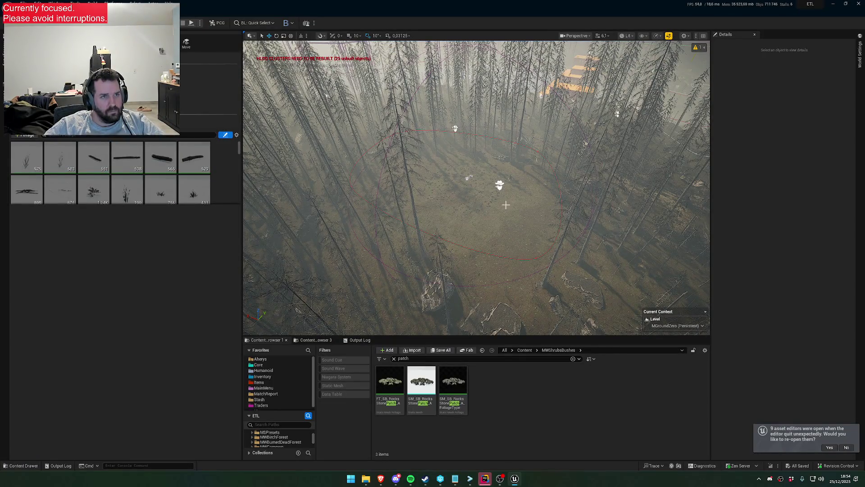
Select all 289 foliage types in the Foliage mode palette.
key("q")
key("w")
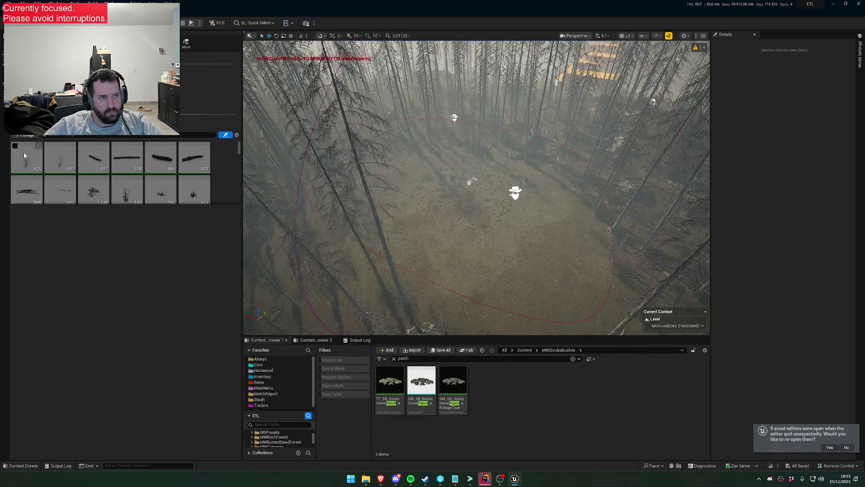
left_click(193, 188)
scroll(193, 188, "down", 2)
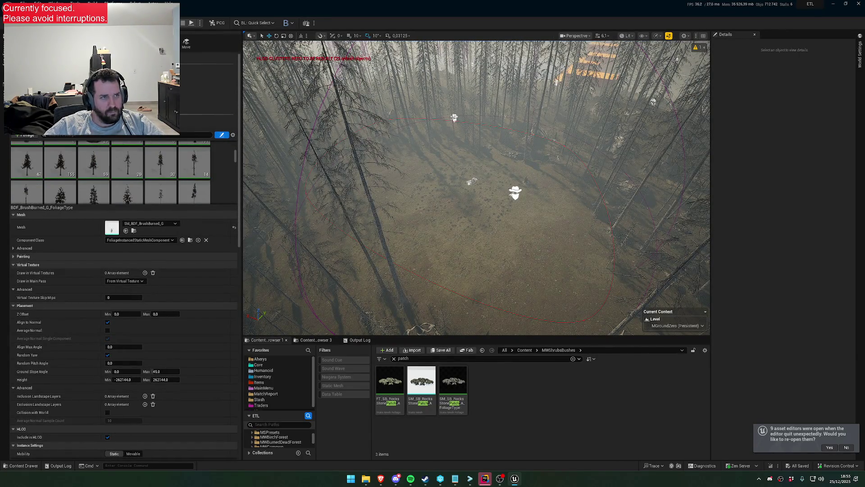
scroll(59, 148, "down", 5)
left_click(23, 190, "shift")
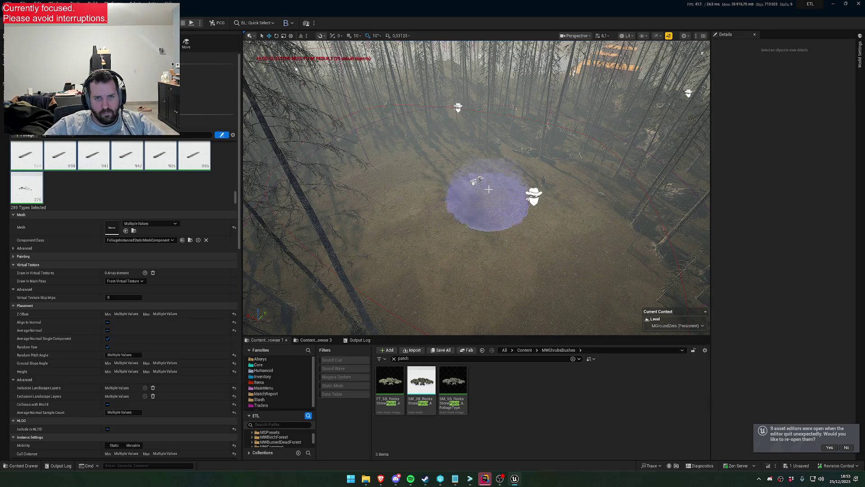
Fly down to the rocks and dead trees and brush foliage over the forest clearing.
left_click_drag(483, 203, 482, 135)
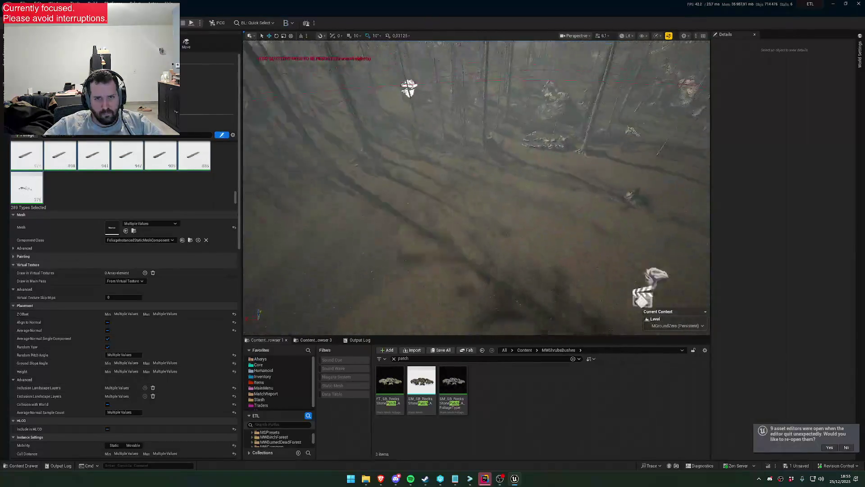
scroll(503, 207, "down", 5)
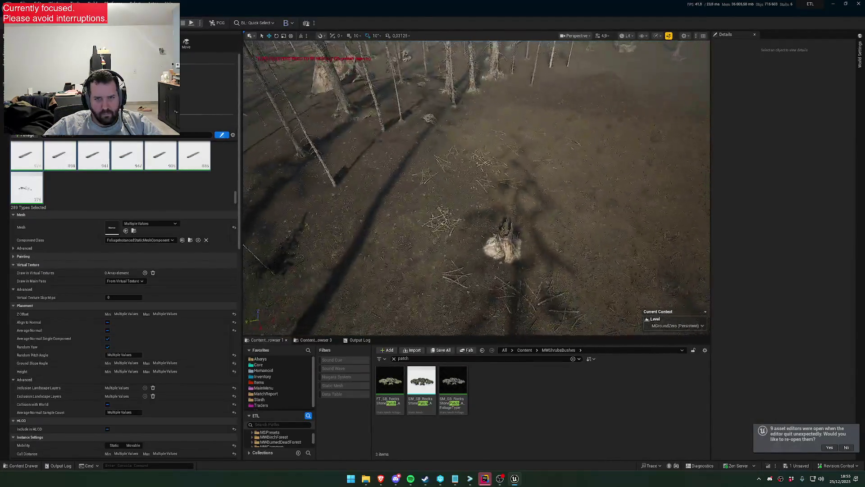
mouse_move(502, 207)
left_mouse_down()
mouse_move(503, 180)
mouse_move(477, 154)
left_mouse_up()
scroll(478, 155, "down", 5)
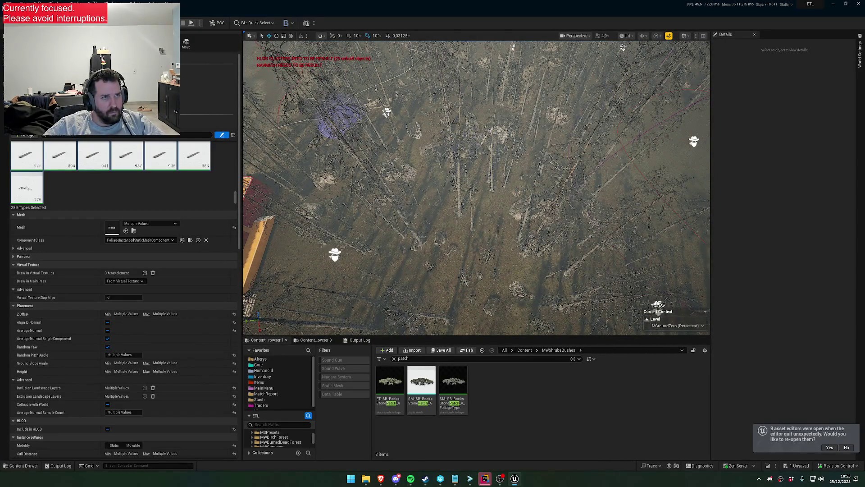
left_click(439, 165)
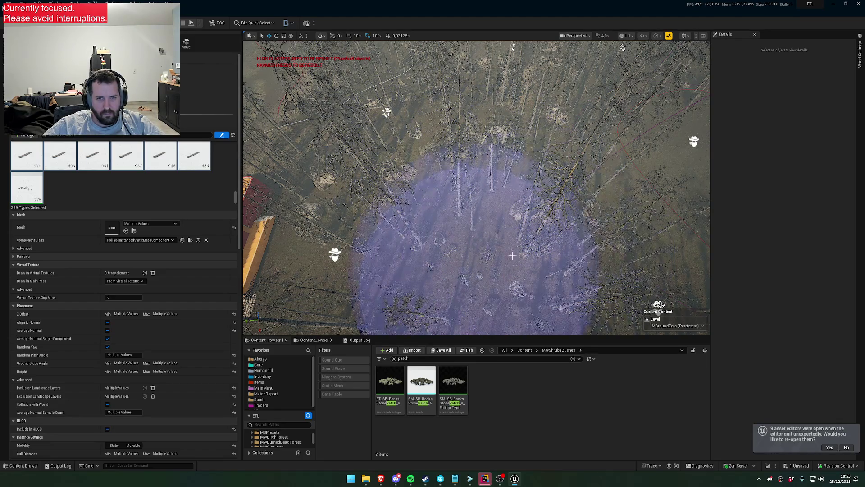
Fly through the forest past the large rock to inspect the result, then exit Foliage mode.
left_click_drag(495, 266, 502, 272)
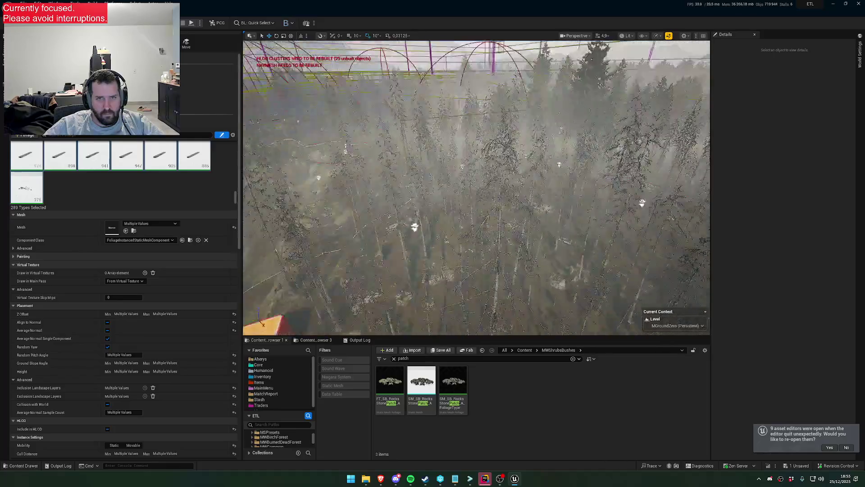
mouse_move(477, 235)
left_mouse_down()
mouse_move(477, 203)
mouse_move(485, 280)
mouse_move(518, 267)
mouse_move(522, 253)
mouse_move(428, 210)
mouse_move(427, 190)
mouse_move(372, 181)
left_mouse_up()
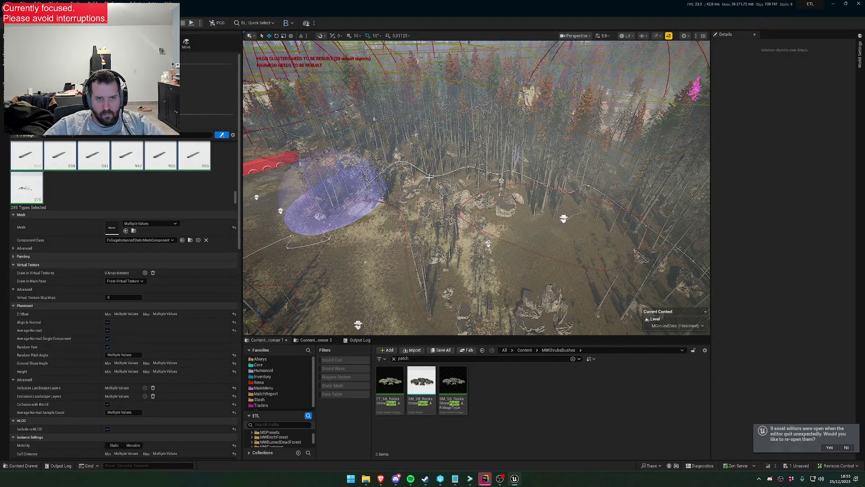
mouse_move(418, 247)
left_mouse_down()
mouse_move(405, 234)
mouse_move(438, 216)
mouse_move(513, 228)
left_mouse_up()
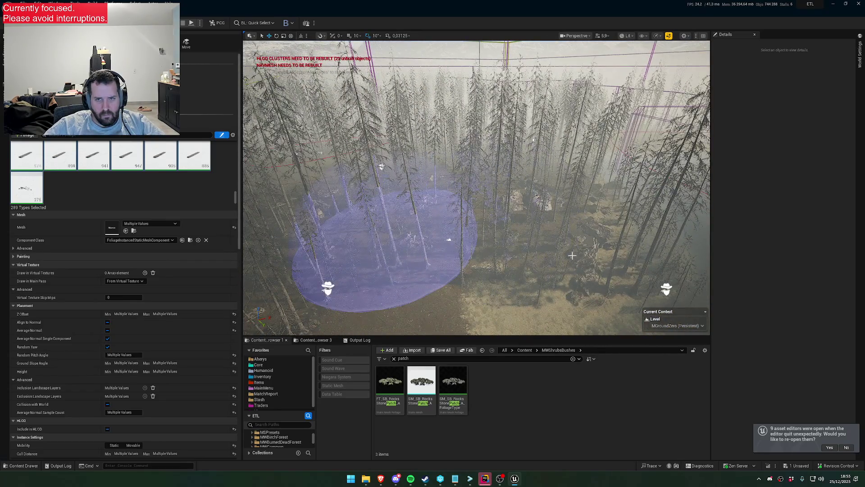
left_click_drag(438, 201, 438, 201)
left_click_drag(512, 170, 343, 125)
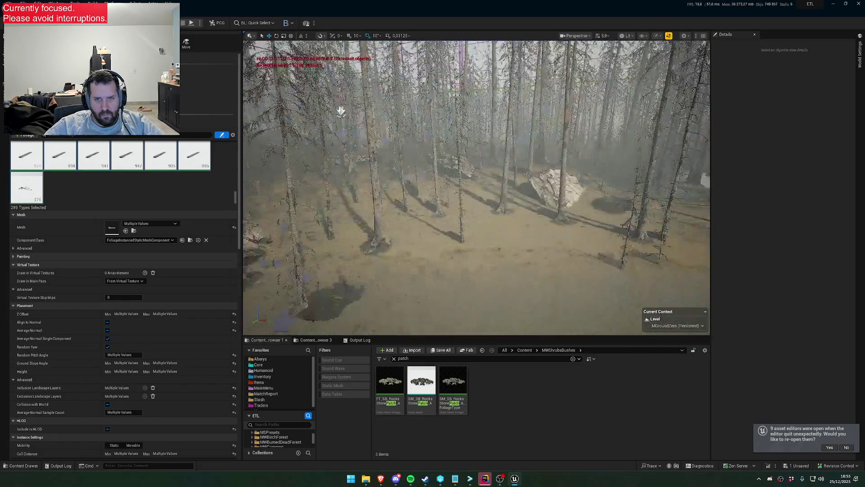
left_click_drag(477, 188, 476, 188)
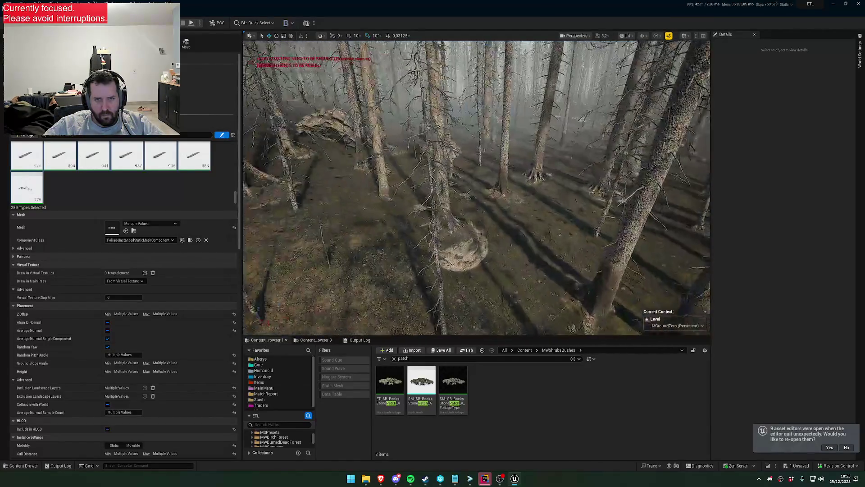
left_click_drag(476, 188, 476, 188)
scroll(476, 188, "up", 1)
scroll(477, 188, "up", 2)
scroll(476, 188, "down", 2)
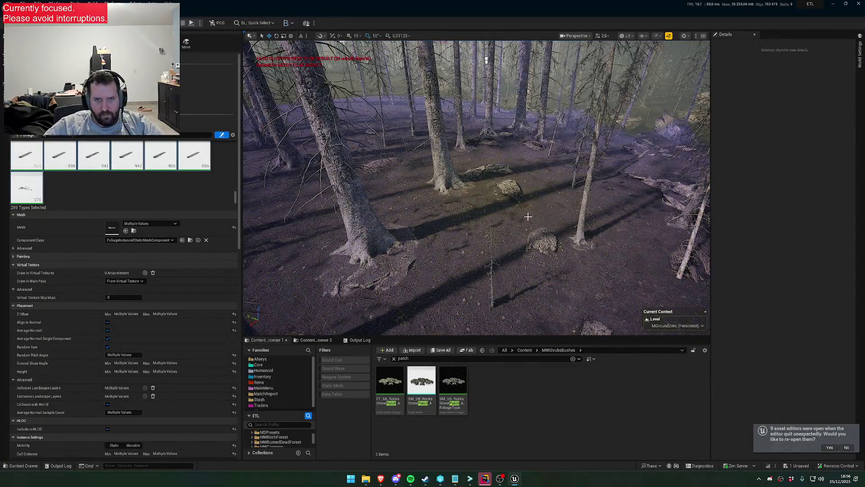
left_click_drag(477, 188, 476, 188)
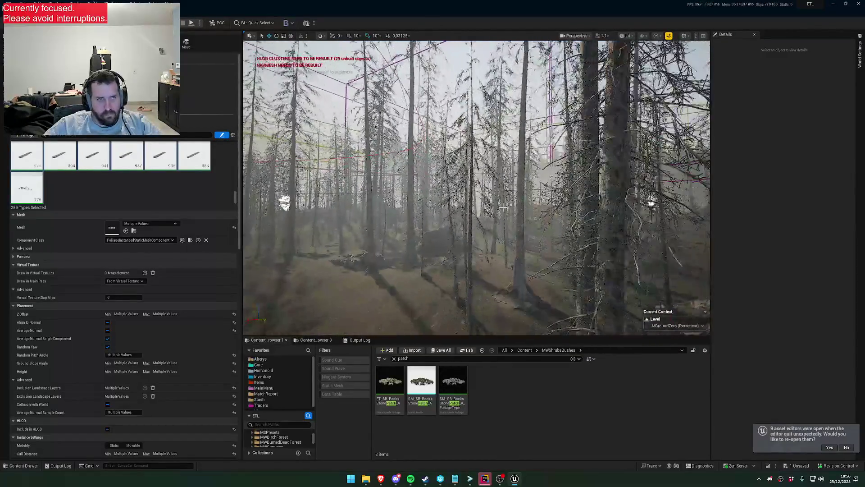
key("shift+1")
left_click_drag(361, 188, 361, 188)
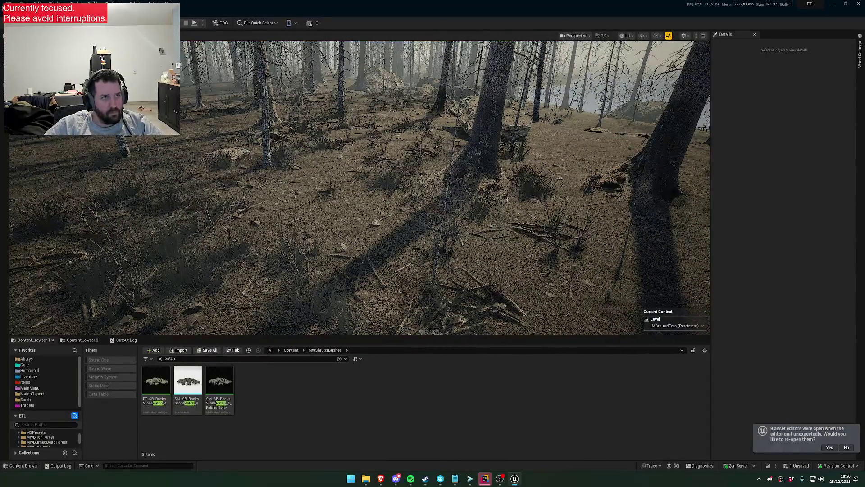
Erase foliage across the forest floor with the Foliage brush, dropping counts such as 447 to 337.
key("shift+3")
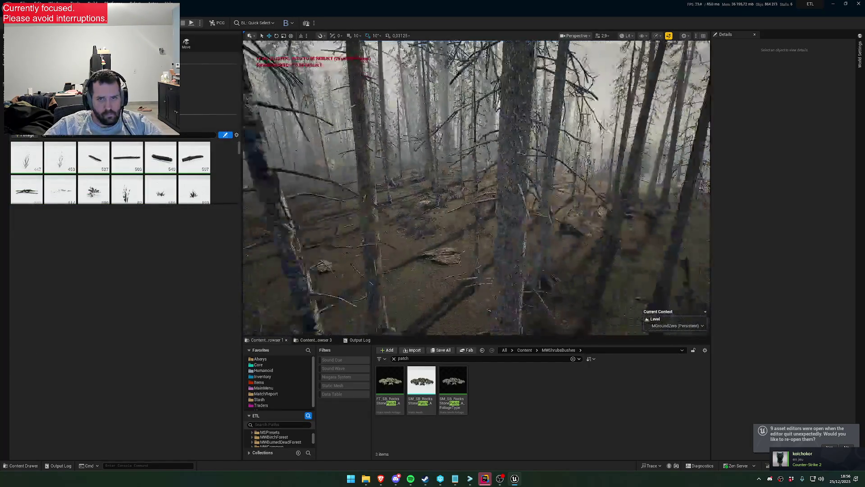
mouse_move(435, 168)
left_mouse_down()
mouse_move(441, 178)
mouse_move(509, 180)
left_mouse_up()
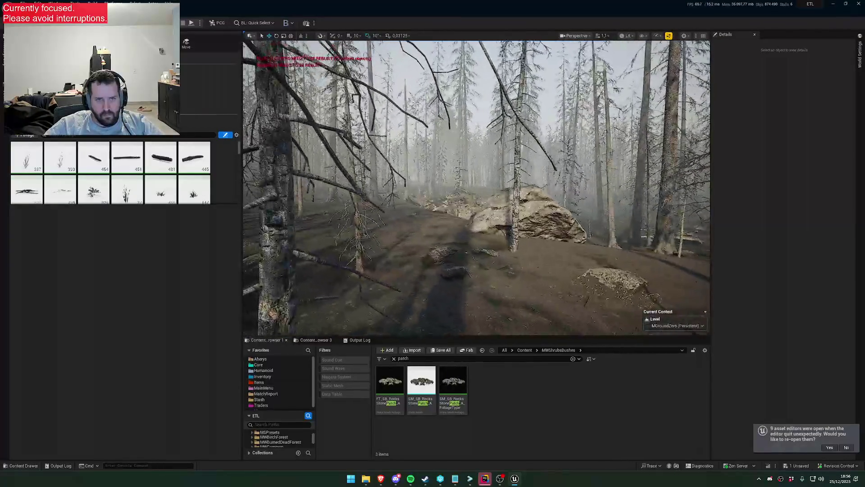
key("w")
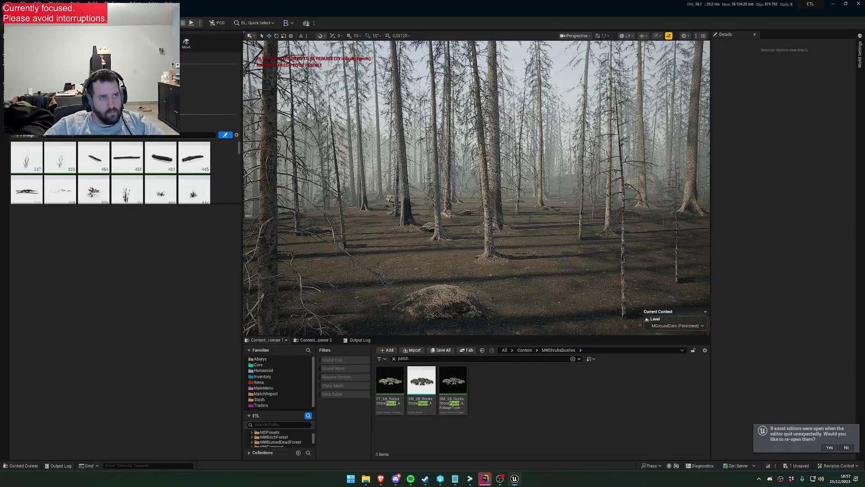
key("shift+1")
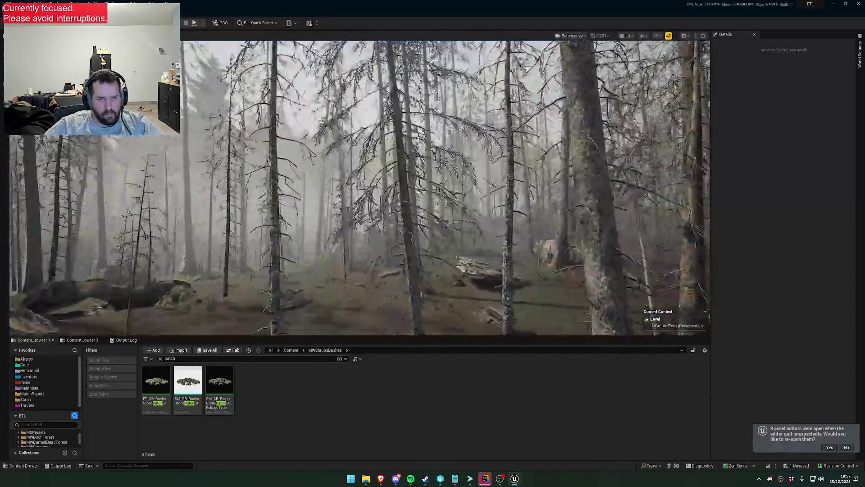
Fly the camera toward the treeline, rocky lake shore and large rock to review the bare ground.
key("w")
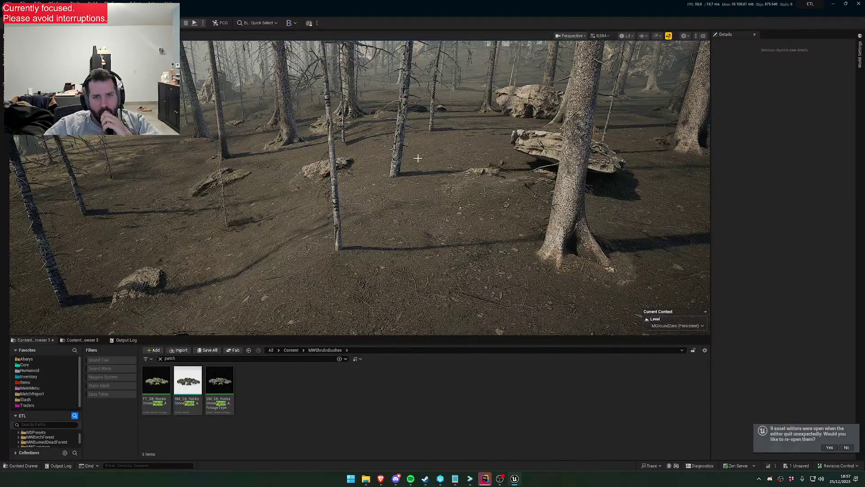
left_click(514, 479)
left_click(514, 479)
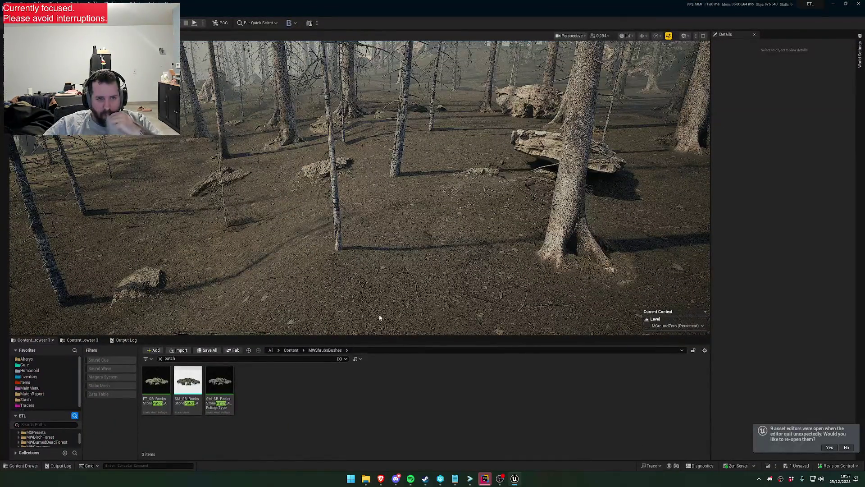
mouse_move(374, 239)
left_mouse_down()
mouse_move(374, 208)
mouse_move(356, 216)
mouse_move(356, 180)
mouse_move(315, 180)
mouse_move(315, 248)
left_mouse_up()
scroll(316, 180, "up", 2)
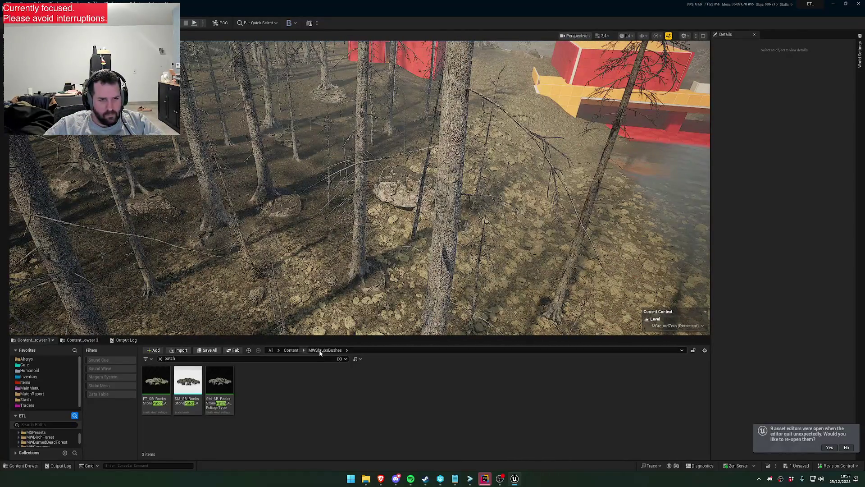
left_click_drag(348, 273, 352, 225)
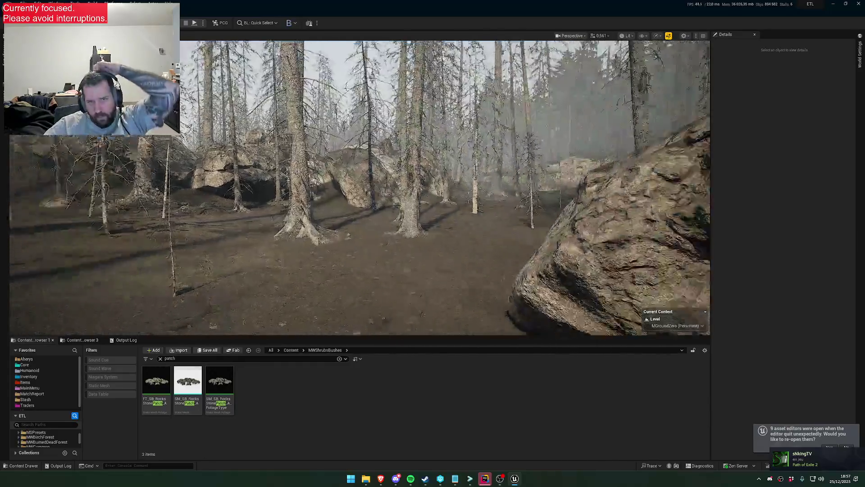
left_click_drag(351, 225, 356, 225)
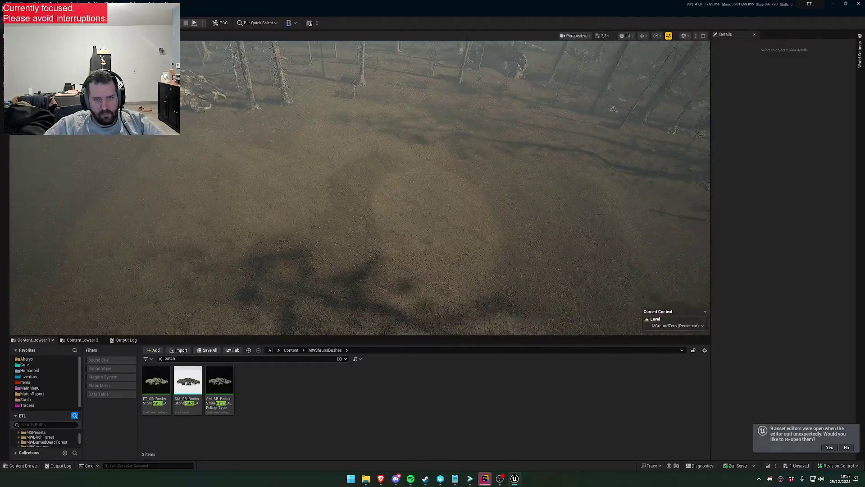
left_click_drag(356, 225, 360, 226)
scroll(360, 225, "down", 1)
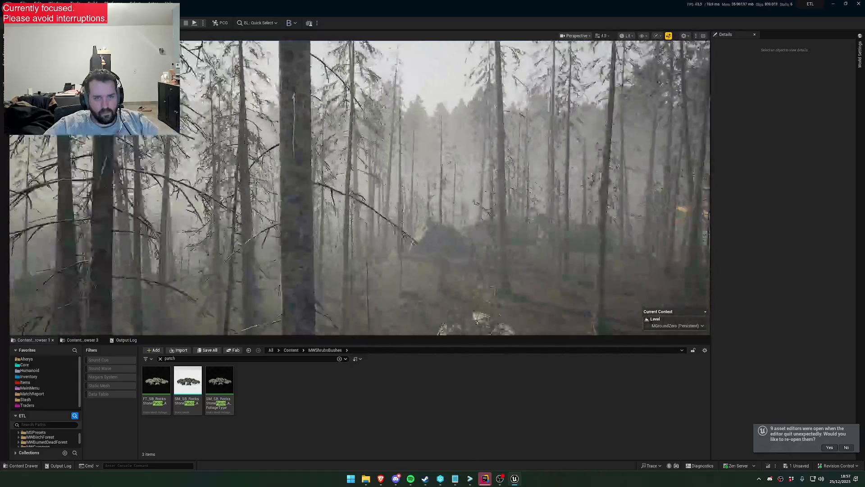
scroll(399, 235, "down", 2)
left_click_drag(396, 235, 403, 236)
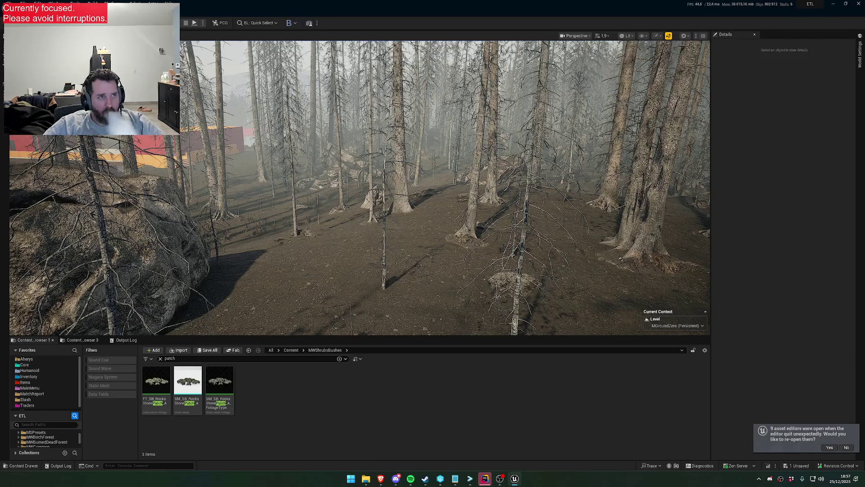
Make an enlarged-brush foliage pass over the rock field, exit Foliage mode, and save the MGroundZero map.
key("shift+3")
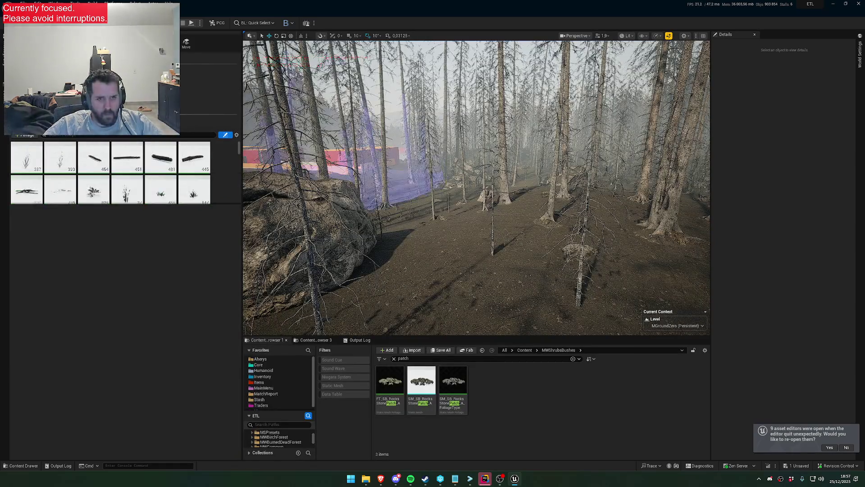
key("bracketright")
key("bracketright")
key("bracketright")
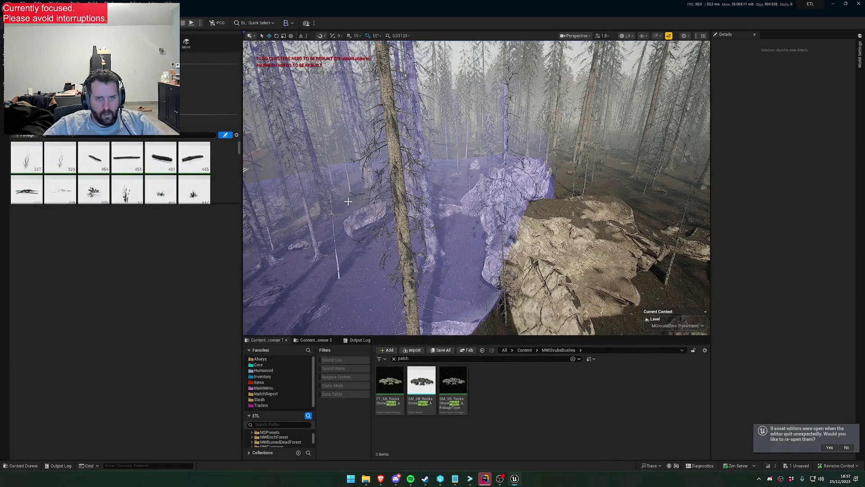
left_click_drag(477, 188, 478, 189)
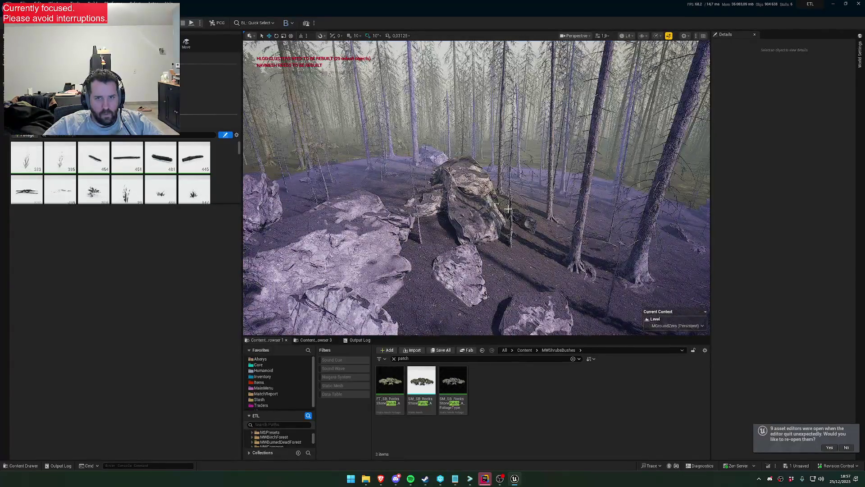
key("shift+1")
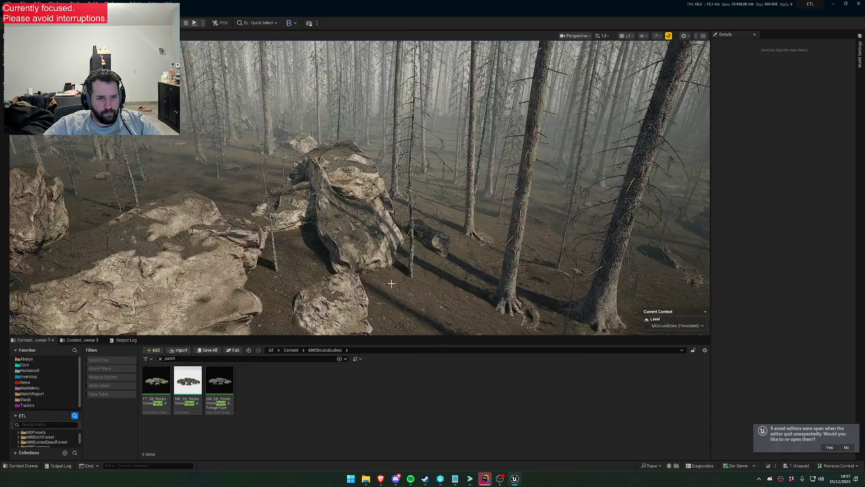
left_click(799, 466)
left_click(491, 317)
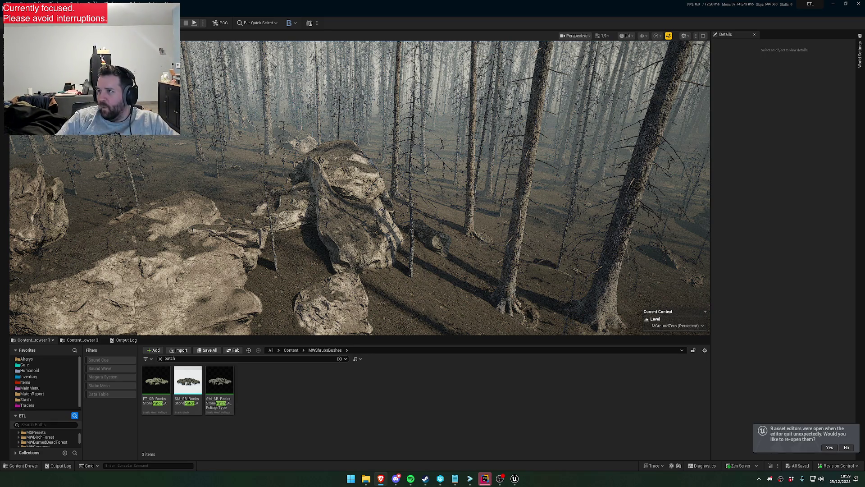
scroll(359, 187, "up", 3)
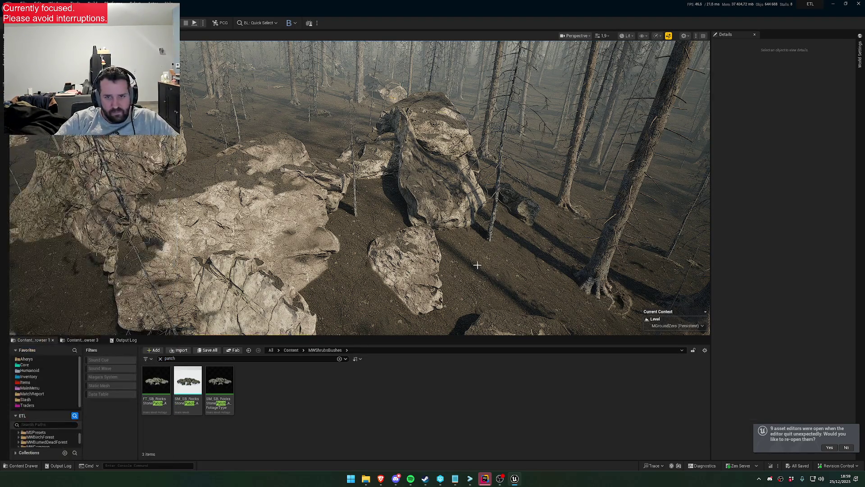
Open the landscape material instance and its parent MTL_CF_Landscape_MASTER, then select the Landscape Grass node.
scroll(779, 304, "down", 5)
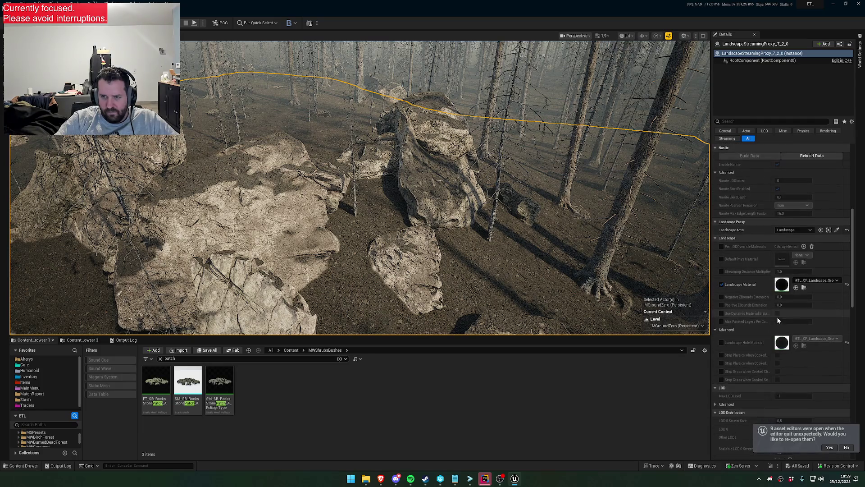
double_click(782, 285)
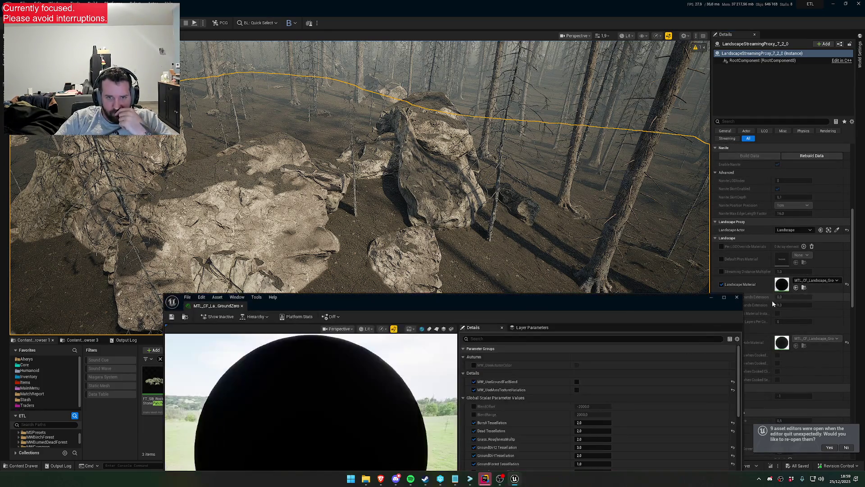
scroll(510, 273, "down", 10)
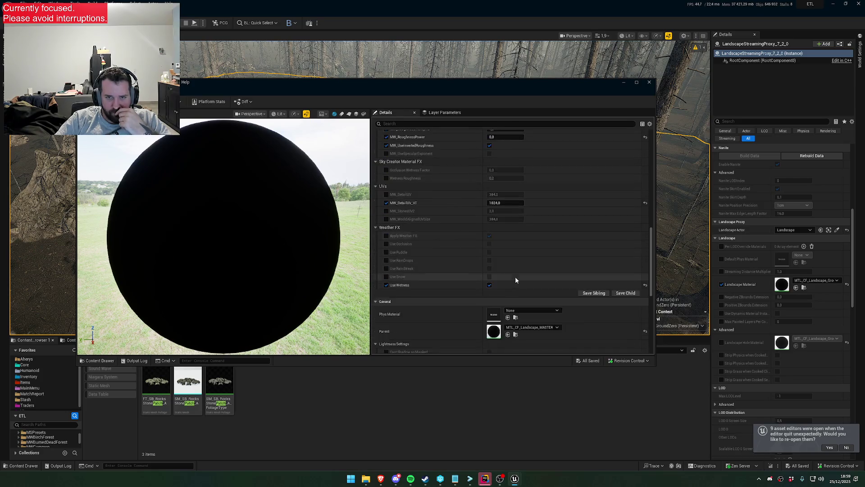
double_click(494, 263)
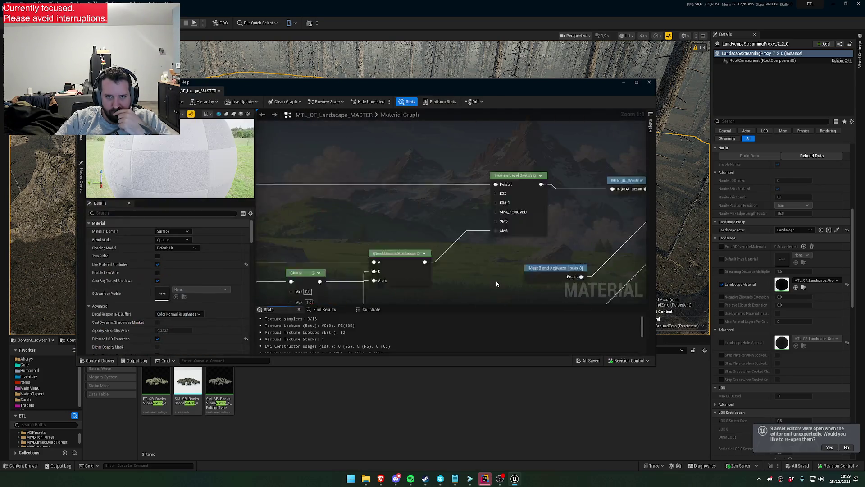
scroll(457, 187, "up", 7)
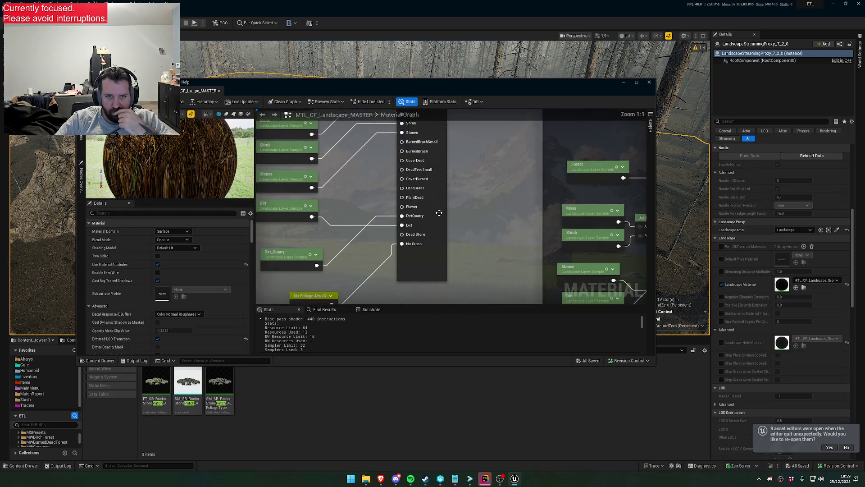
left_click(453, 213)
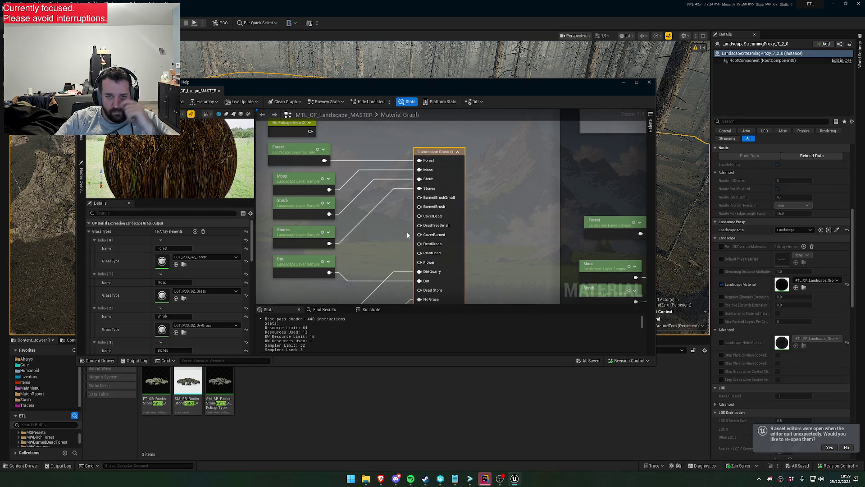
scroll(198, 282, "down", 4)
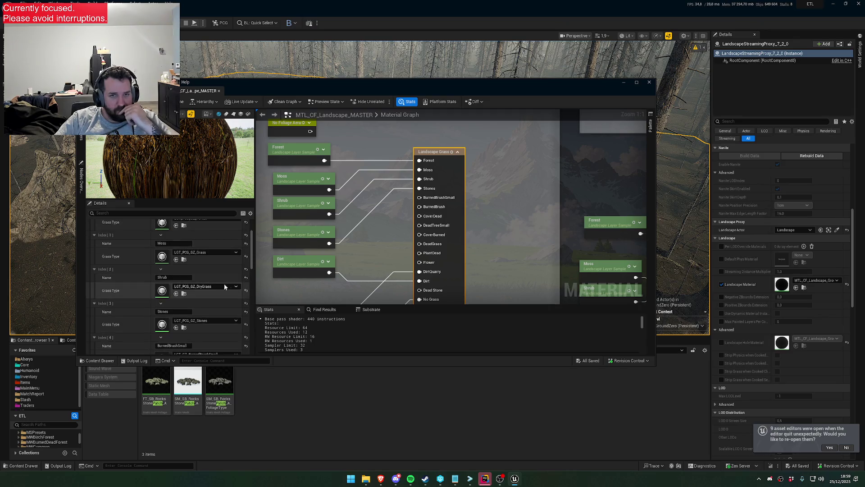
Trim grass type Index[4]'s name from BurnedBrushSmall down to Burned.
scroll(204, 286, "down", 3)
scroll(201, 279, "up", 3)
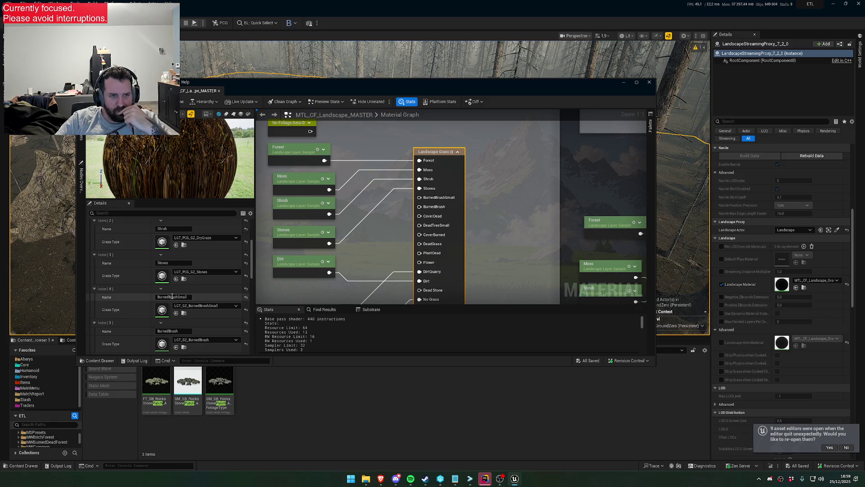
left_click_drag(170, 297, 216, 304)
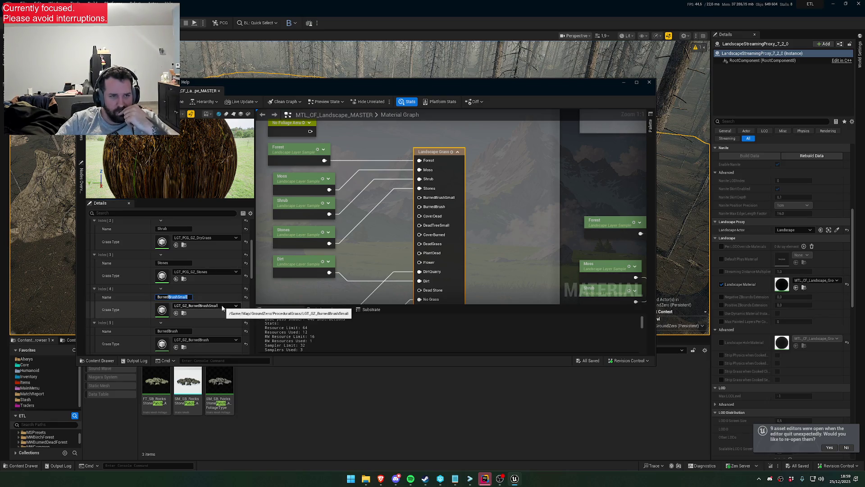
key("BackSpace")
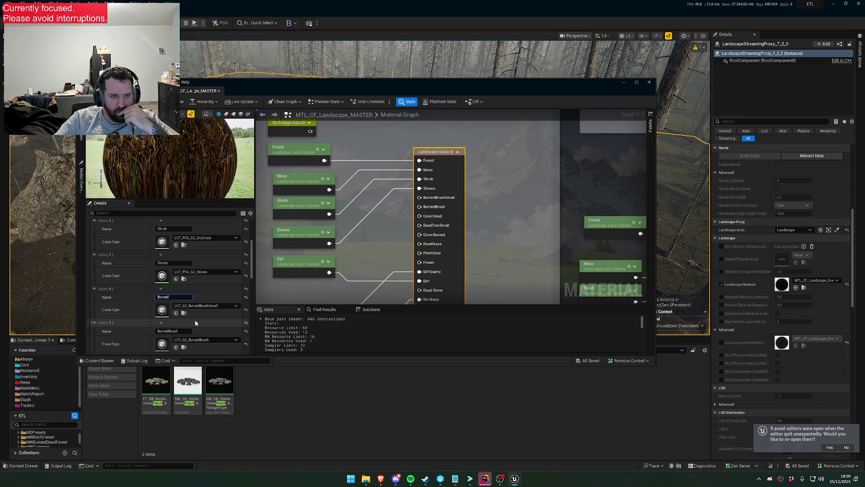
scroll(194, 319, "down", 1)
Rename grass type Index[5] from BurnedBrush to Dead.
left_click(173, 311)
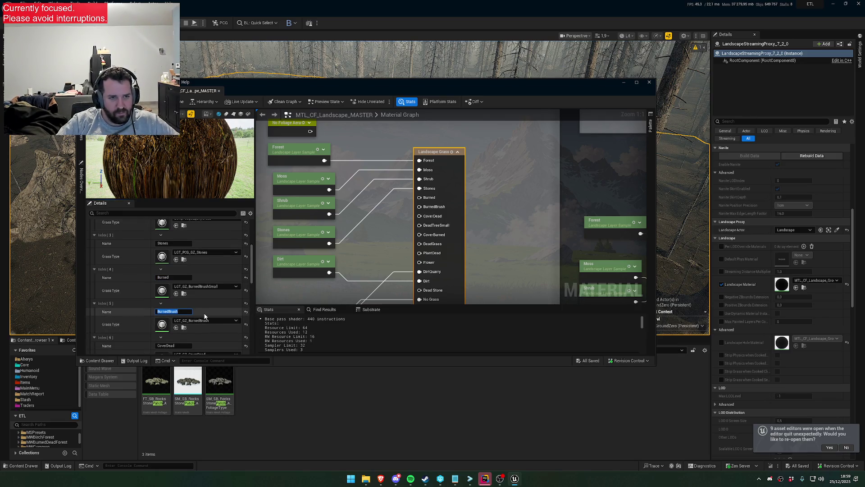
scroll(207, 316, "down", 1)
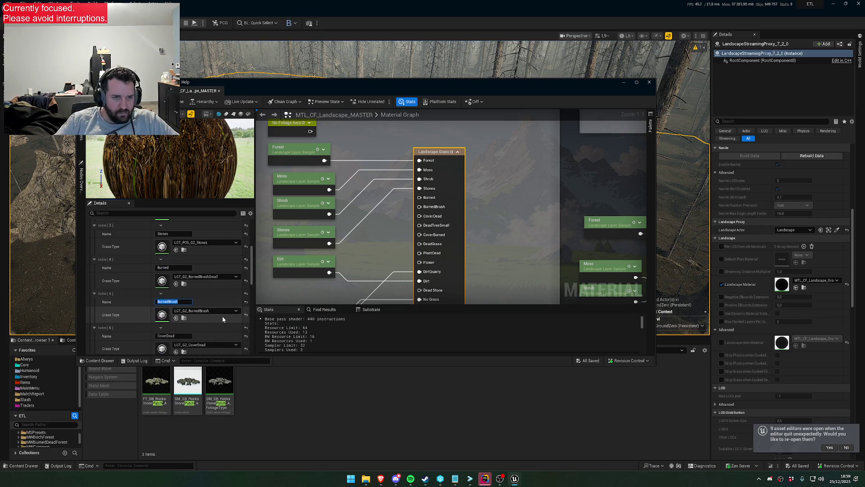
type("Dead")
key("Return")
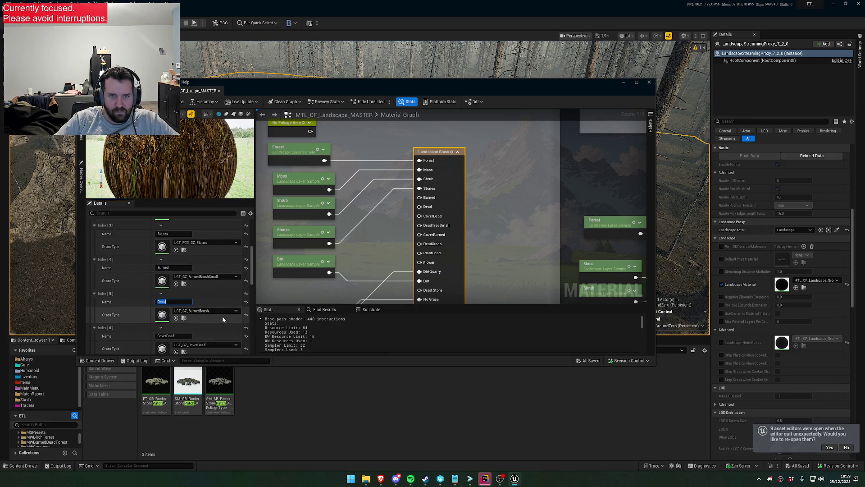
scroll(379, 239, "down", 4)
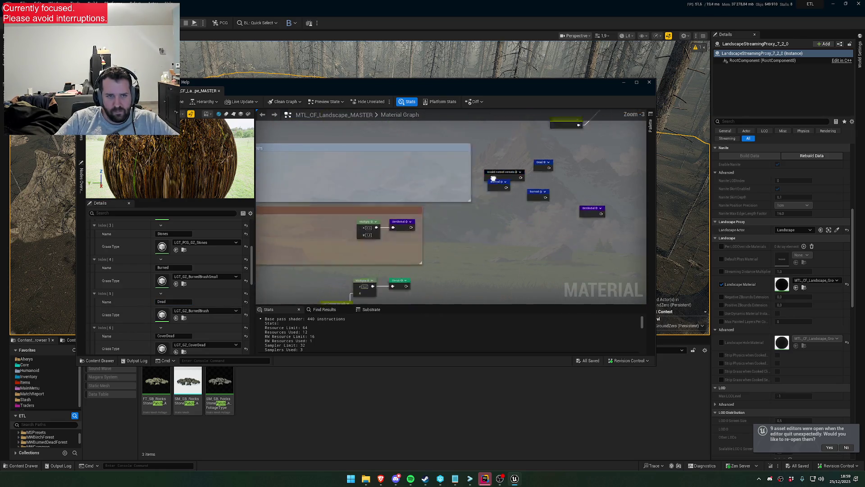
Disconnect the Burned layer sample from its Power node.
scroll(469, 226, "down", 2)
scroll(455, 185, "up", 3)
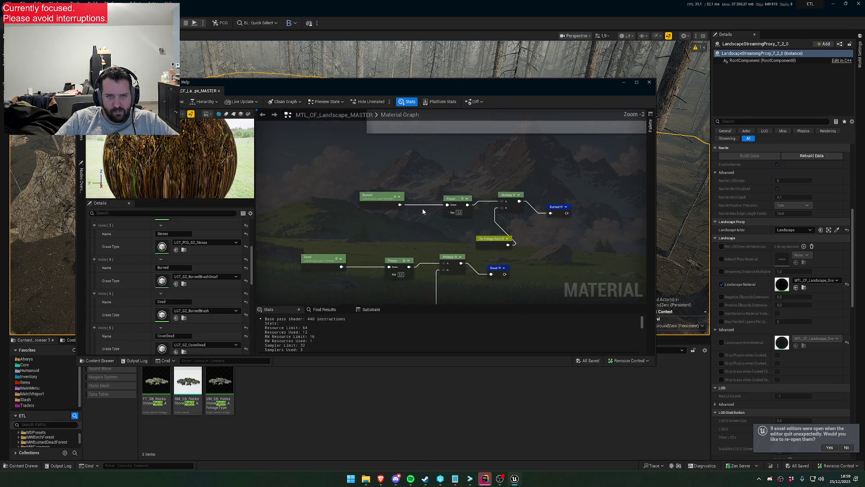
left_click_drag(422, 211, 479, 196)
mouse_move(353, 167)
left_mouse_down()
mouse_move(429, 258)
mouse_move(434, 252)
left_mouse_up()
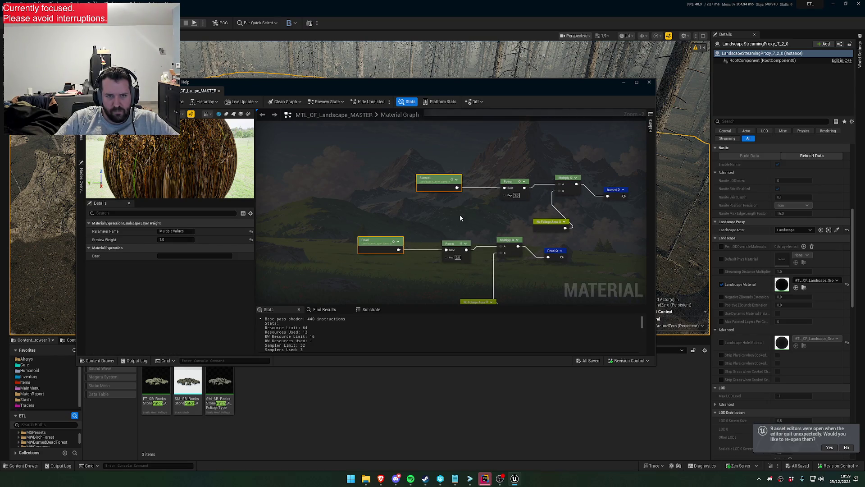
left_click_drag(460, 215, 432, 243)
left_click(437, 241, "alt")
Delete the five Power and Multiply nodes from the material graph.
scroll(434, 250, "down", 5)
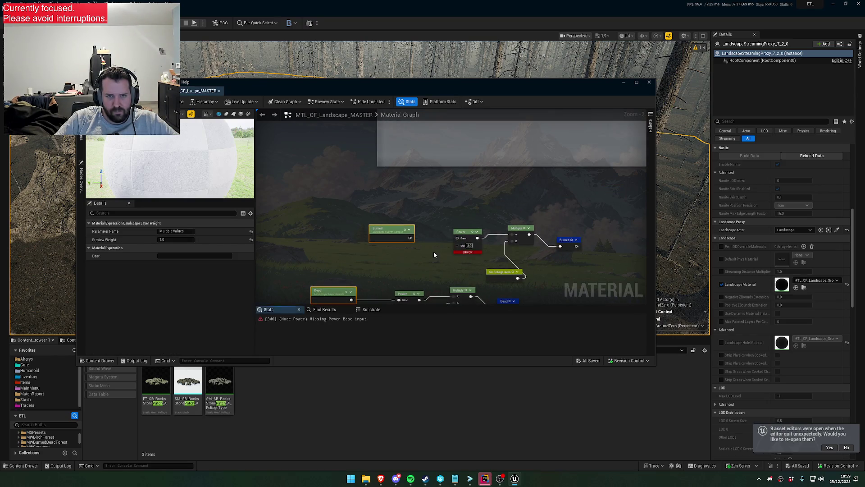
scroll(424, 267, "up", 3)
left_click_drag(531, 290, 465, 212)
key("Delete")
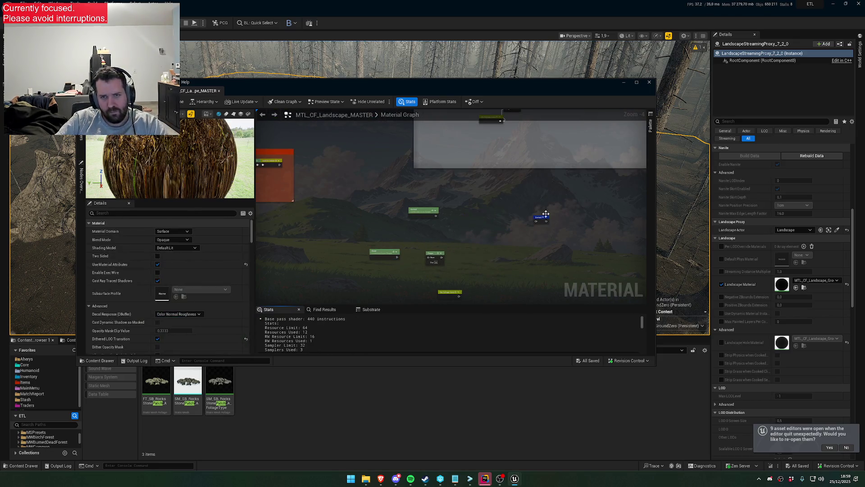
left_click(453, 292)
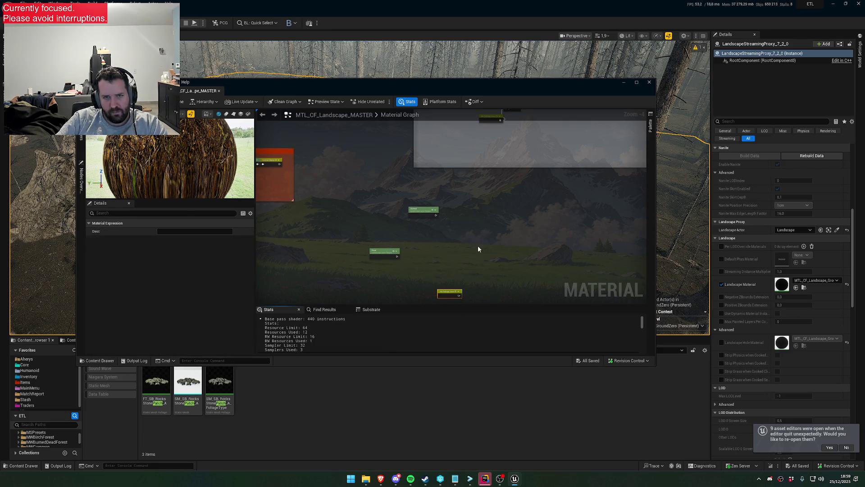
scroll(406, 227, "down", 2)
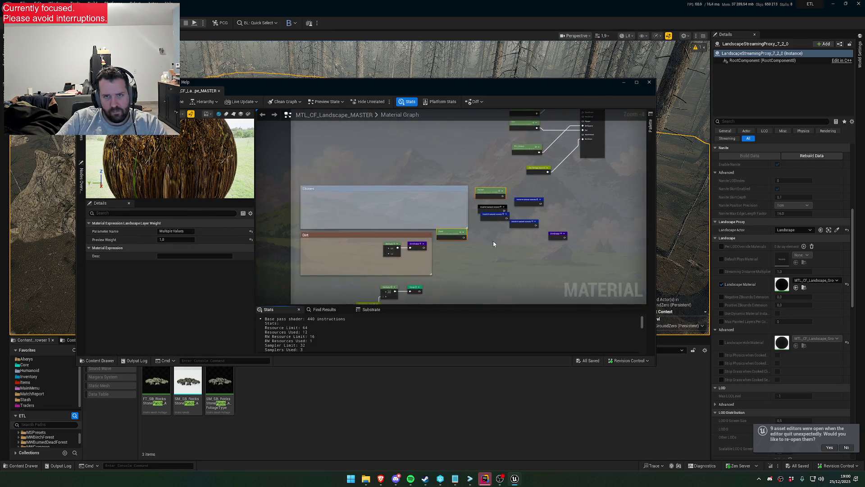
scroll(405, 228, "down", 3)
scroll(406, 230, "up", 2)
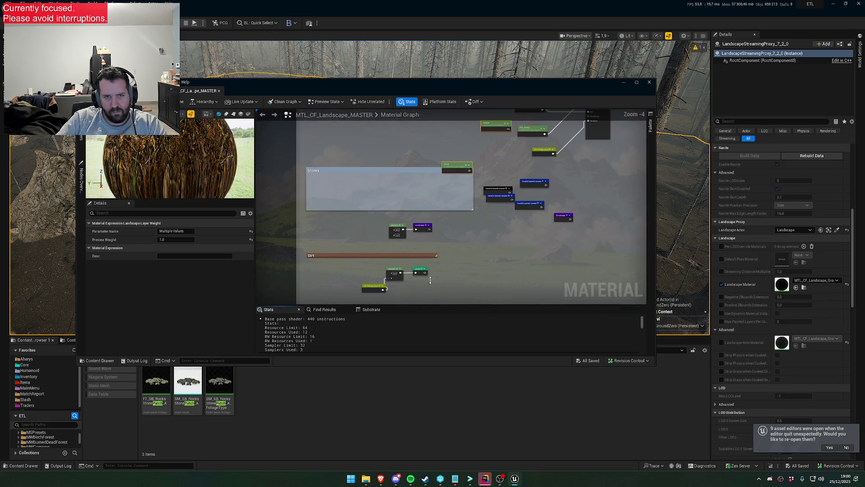
left_click_drag(575, 224, 494, 184)
left_click(432, 194)
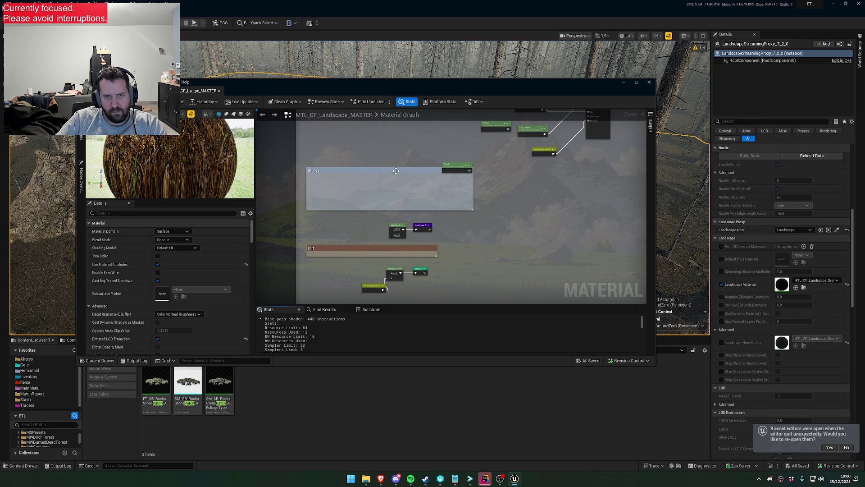
Delete the Stones comment box and the Dirt comment box with its nodes.
left_click_drag(403, 167, 403, 184)
left_click(438, 185)
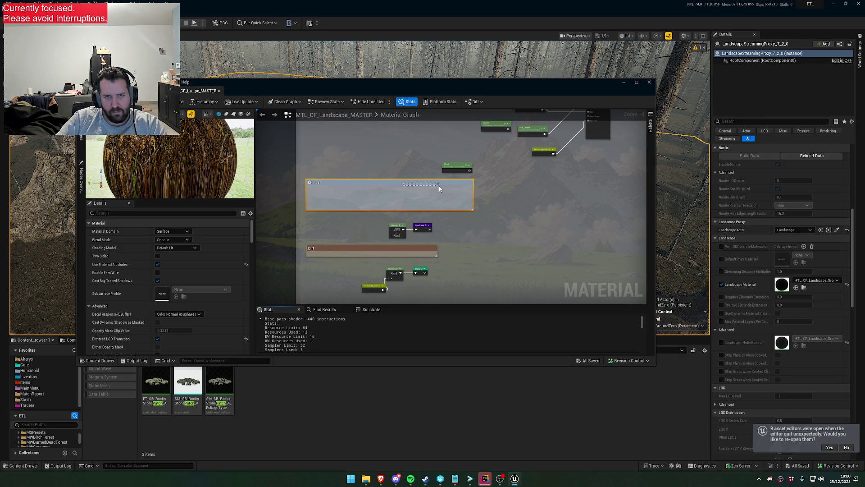
key("Delete")
left_click_drag(358, 238, 446, 289)
key("Delete")
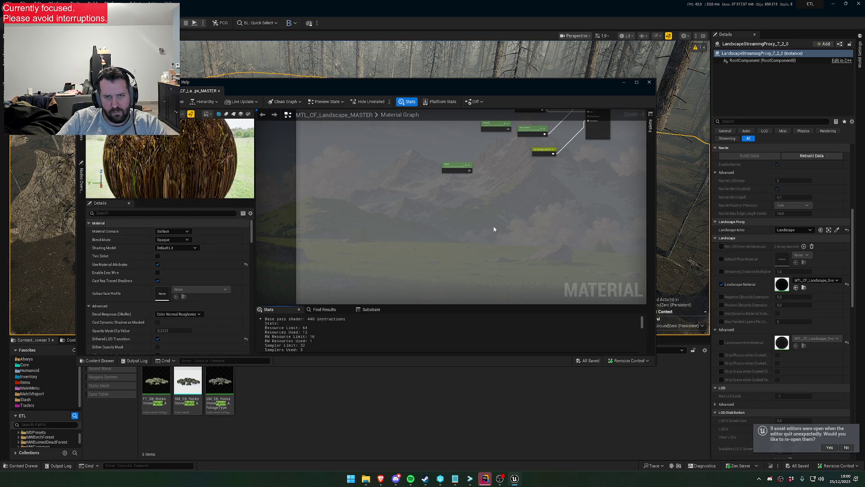
scroll(494, 230, "up", 4)
Reposition the Burned and Dead layer nodes, with Dead aligned under Burned above Dirt_Quarry.
mouse_move(361, 251)
left_mouse_down()
mouse_move(338, 195)
mouse_move(384, 255)
mouse_move(418, 244)
mouse_move(506, 183)
mouse_move(533, 148)
left_mouse_up()
mouse_move(472, 224)
left_mouse_down()
mouse_move(472, 184)
mouse_move(502, 153)
left_mouse_up()
left_click_drag(351, 252, 420, 191)
left_click(443, 247)
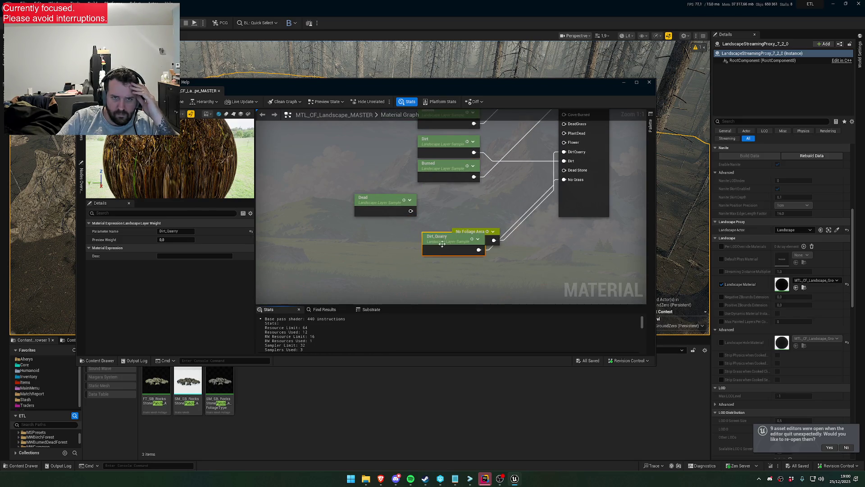
left_click_drag(442, 247, 401, 287)
mouse_move(343, 239)
left_mouse_down()
mouse_move(405, 236)
mouse_move(382, 278)
mouse_move(499, 169)
left_mouse_up()
left_click(428, 288)
left_click(364, 224)
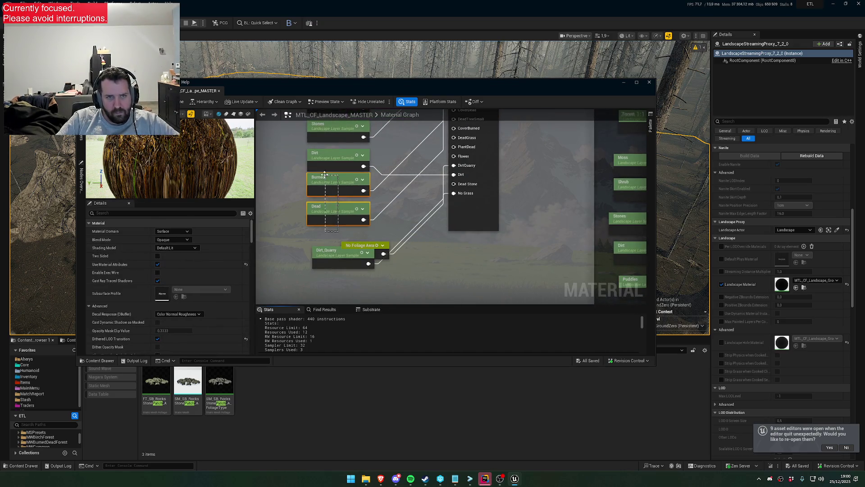
left_click(417, 280)
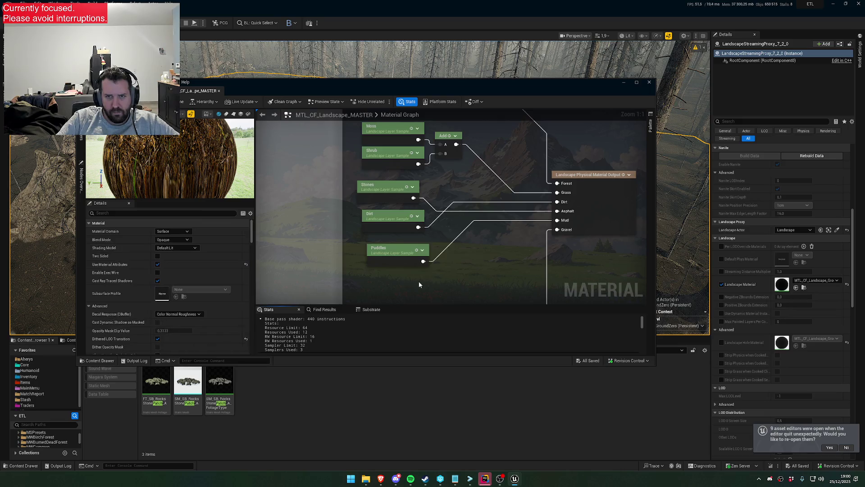
Paste the Burned and Dead layer nodes, then delete the invalid named reroute and the first Add node.
scroll(418, 280, "down", 1)
key("ctrl+v")
key("ctrl+z")
key("ctrl+v")
left_click_drag(393, 222, 394, 253)
key("Delete")
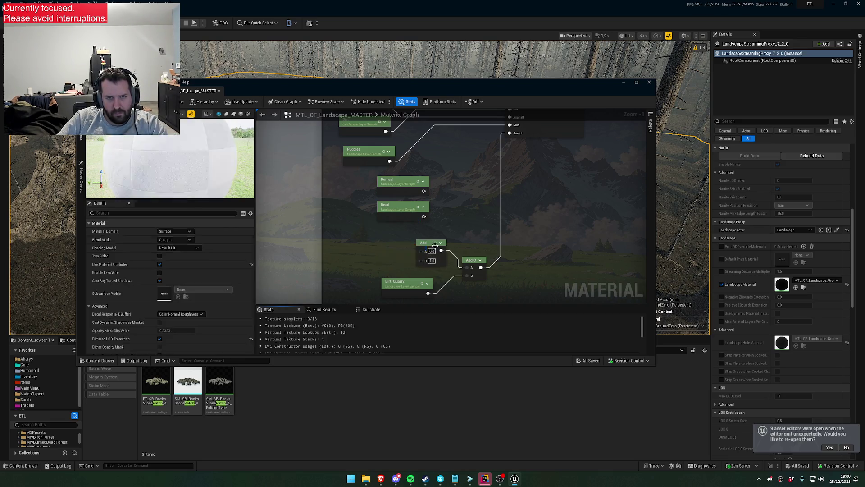
left_click(425, 243)
key("Delete")
Wire Burned's output into the Add node and tidy the Stones and Dead layer nodes.
mouse_move(397, 189)
left_mouse_down()
mouse_move(402, 252)
mouse_move(469, 266)
left_mouse_up()
mouse_move(423, 204)
left_mouse_down()
mouse_move(442, 261)
mouse_move(422, 239)
mouse_move(461, 156)
mouse_move(446, 136)
left_mouse_up()
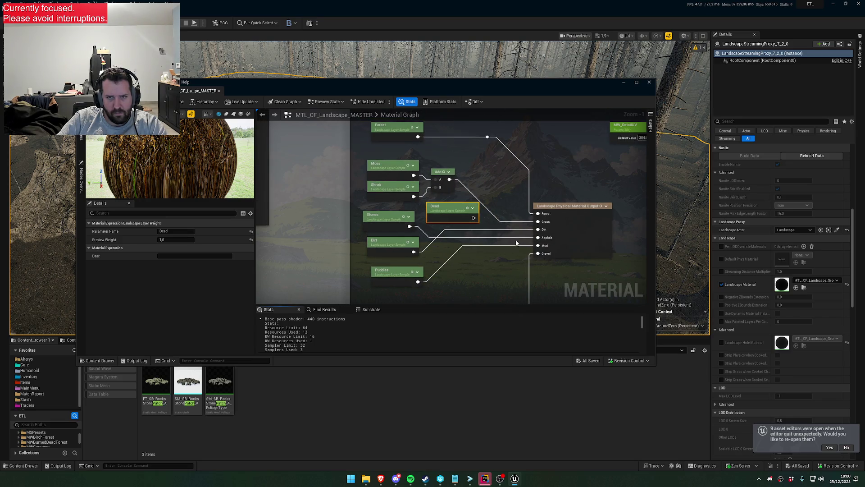
mouse_move(392, 226)
left_mouse_down()
mouse_move(424, 285)
mouse_move(411, 289)
left_mouse_up()
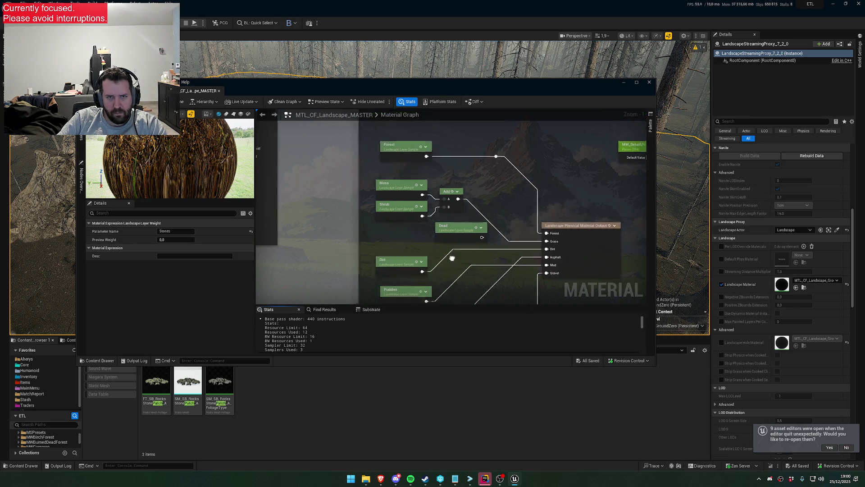
left_click_drag(450, 242, 398, 242)
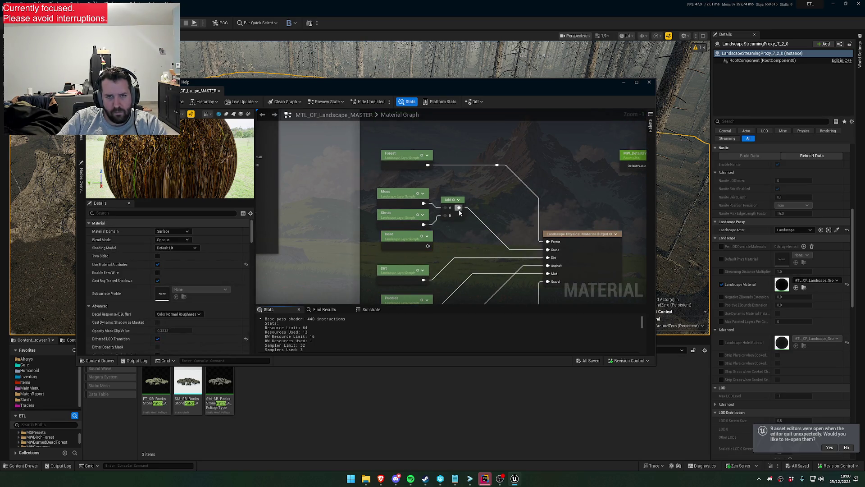
Create a second Add node from the first Add's output and connect Dead into it.
mouse_move(450, 201)
left_mouse_down()
mouse_move(473, 218)
mouse_move(486, 215)
left_mouse_up()
left_click(505, 250)
mouse_move(427, 245)
left_mouse_down()
mouse_move(486, 234)
mouse_move(548, 249)
left_mouse_up()
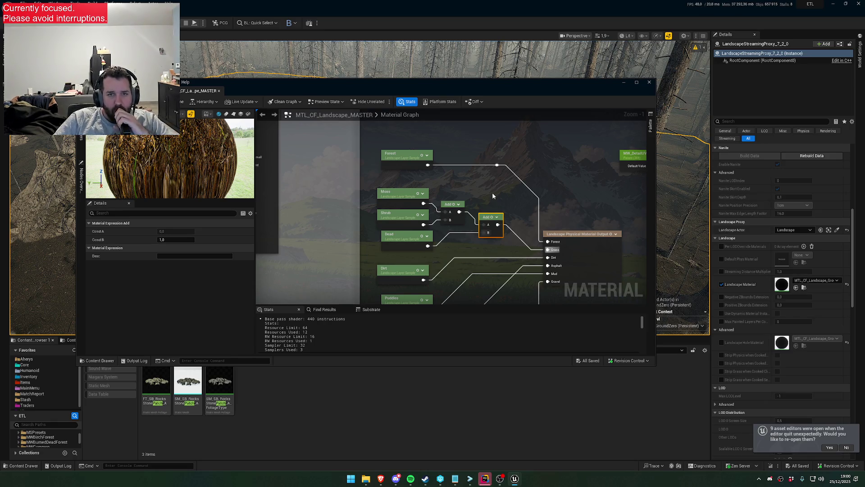
scroll(486, 175, "down", 2)
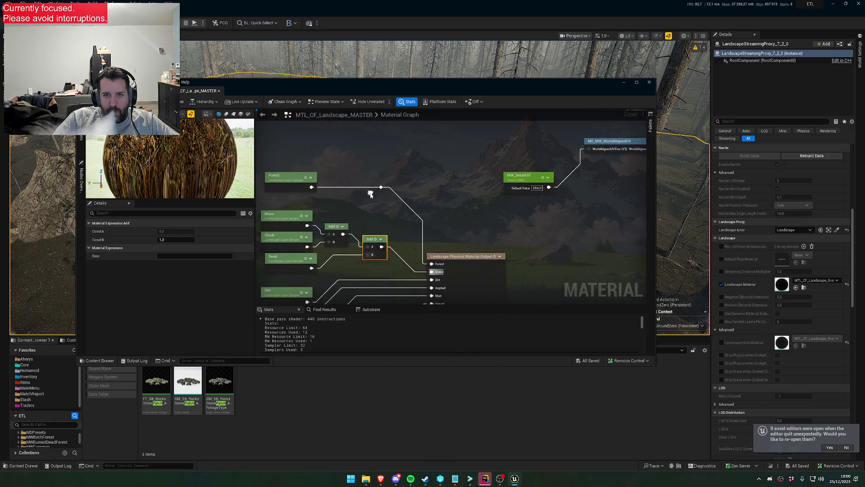
scroll(491, 186, "up", 2)
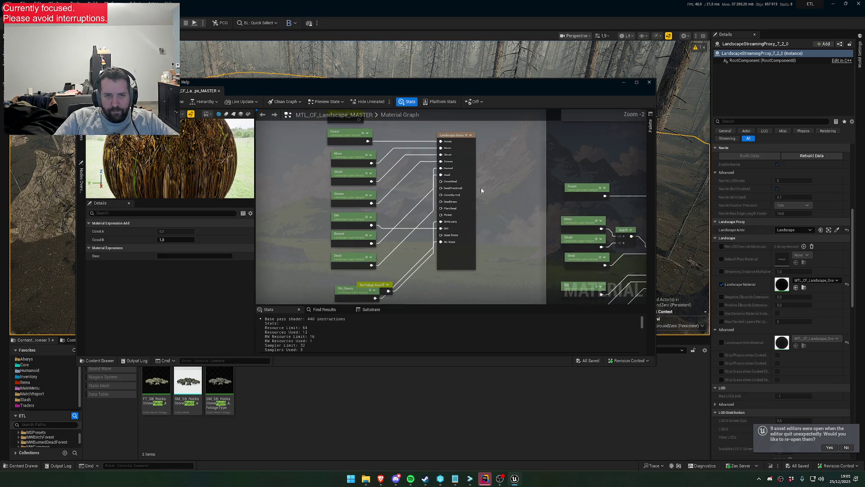
From the Landscape Grass node's Grass Types, open LGT_GZ_BurnedBrushSmall (SM_BDF_BrushBurned_A, density 5.0).
left_click(460, 171)
scroll(189, 300, "down", 5)
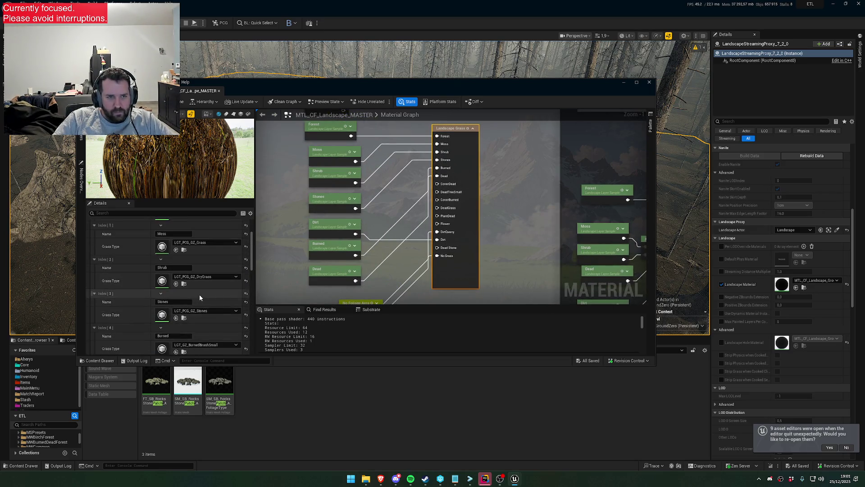
scroll(206, 293, "down", 2)
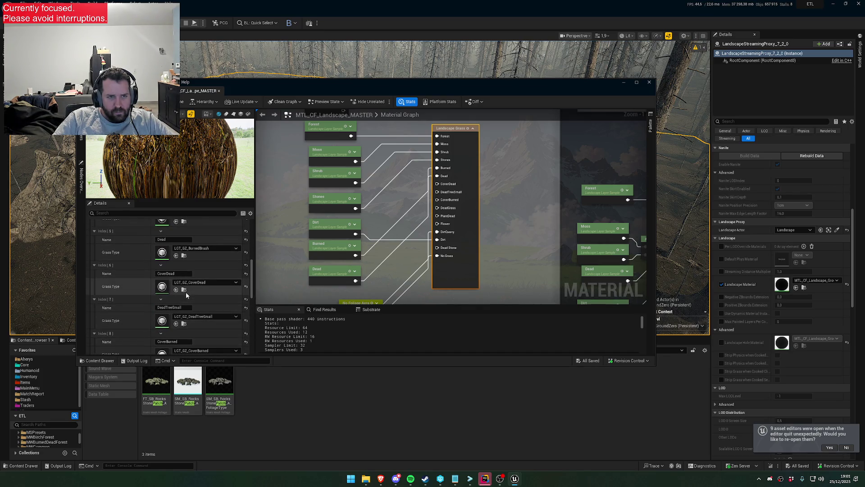
left_click(184, 290)
scroll(227, 291, "up", 4)
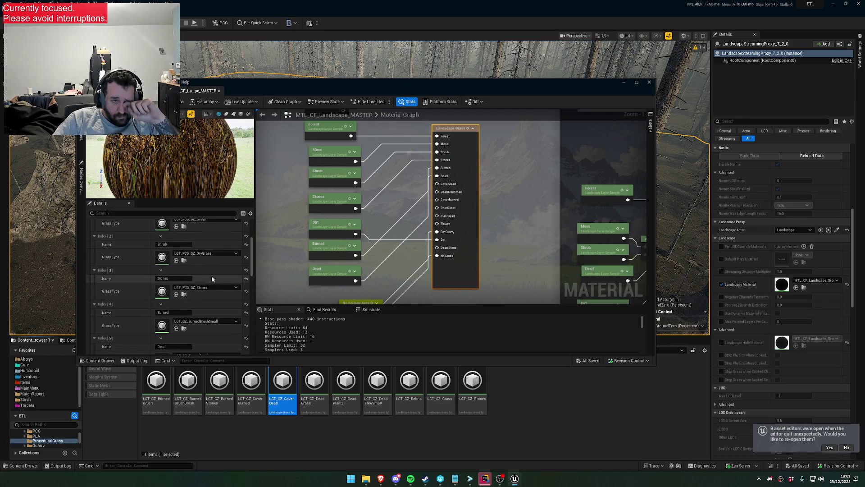
scroll(224, 306, "up", 1)
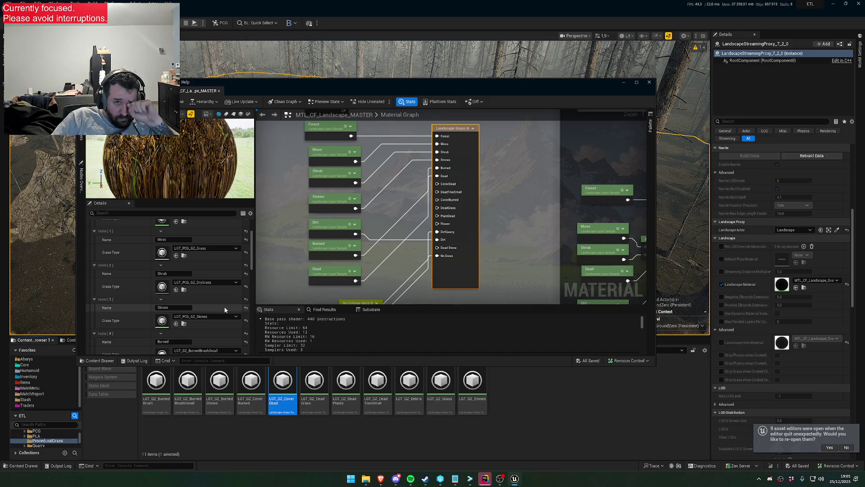
scroll(213, 298, "down", 2)
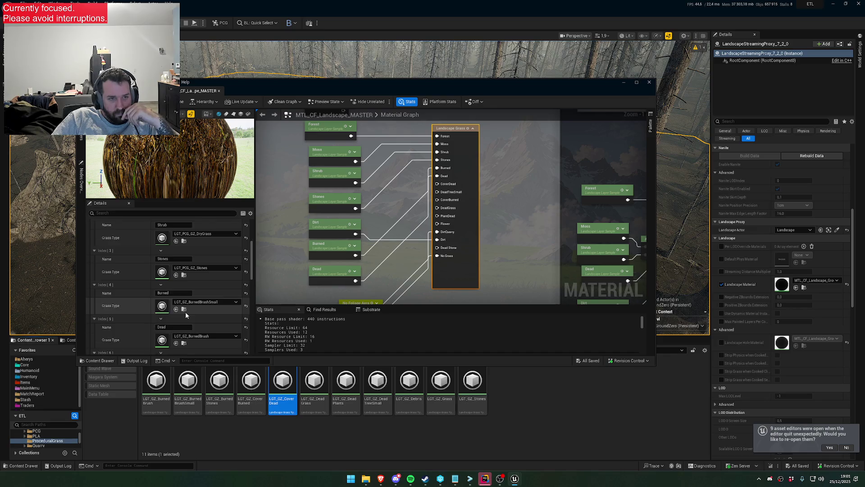
scroll(193, 311, "up", 2)
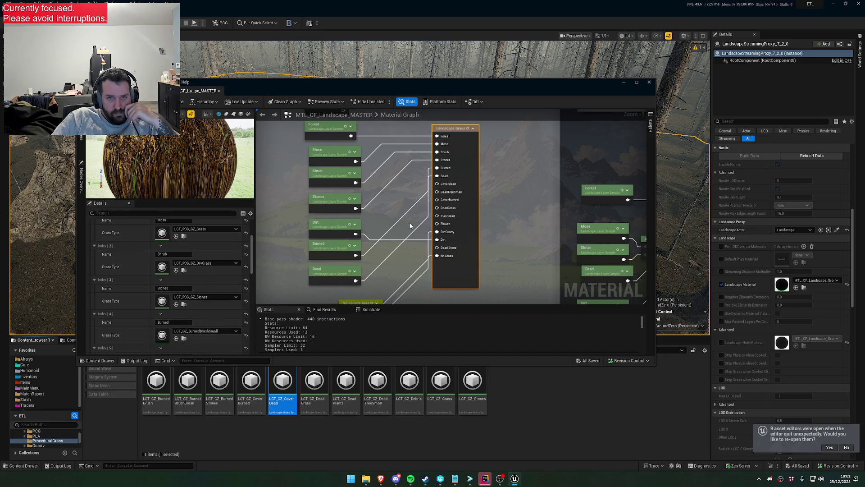
scroll(210, 298, "down", 1)
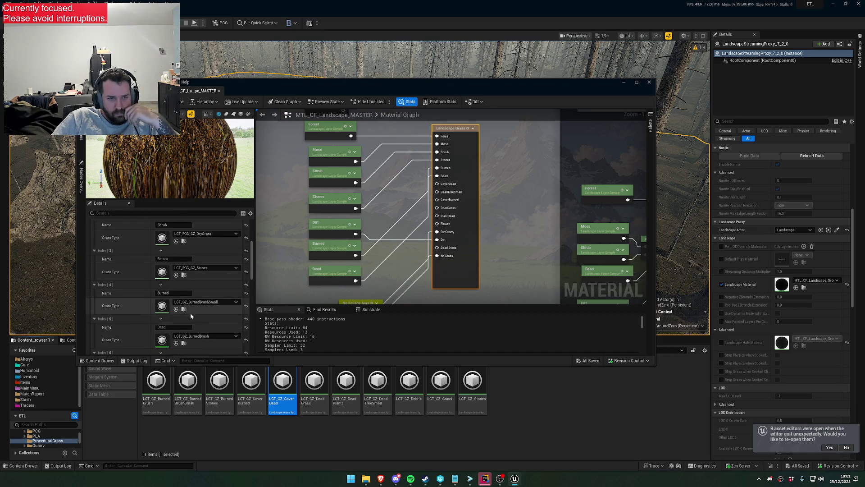
double_click(161, 305)
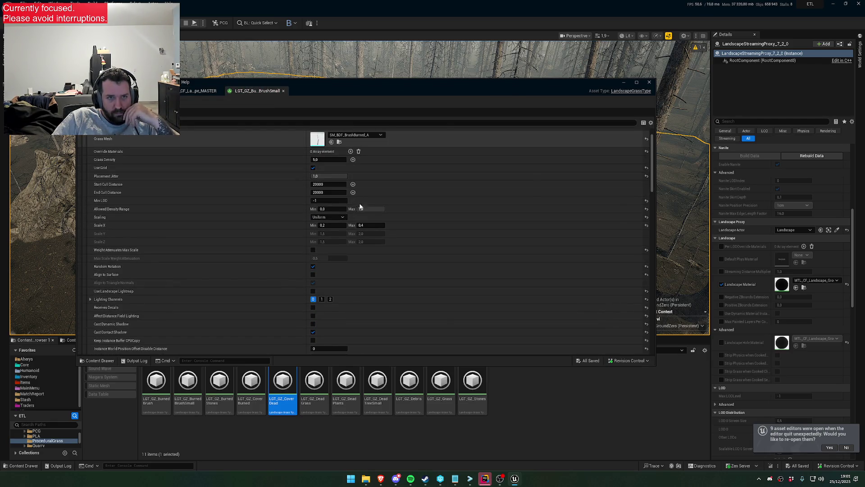
Inspect the SM_BDF_BrushBurned_A mesh, return to the grass type, and lower its window to reveal the level.
left_click_drag(247, 248, 422, 226)
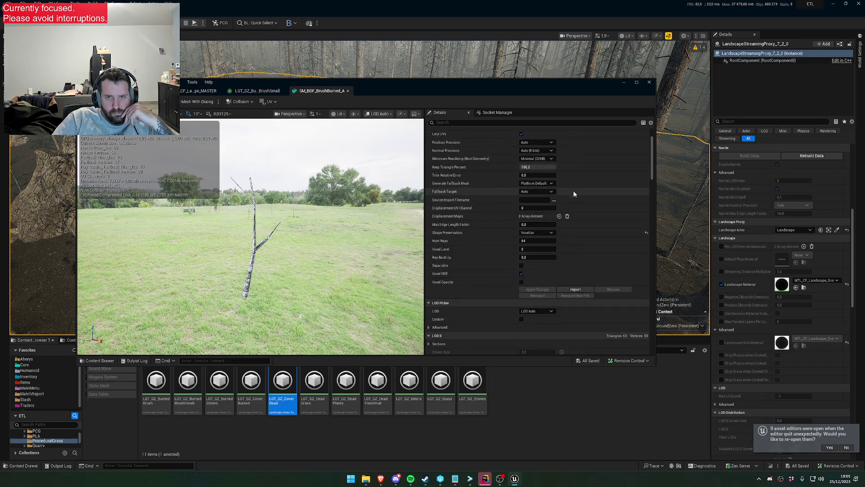
left_click(269, 91)
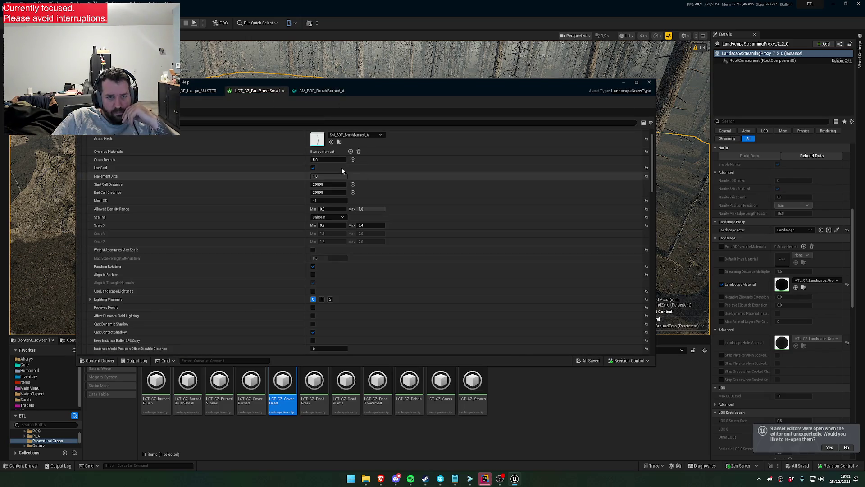
scroll(126, 154, "up", 2)
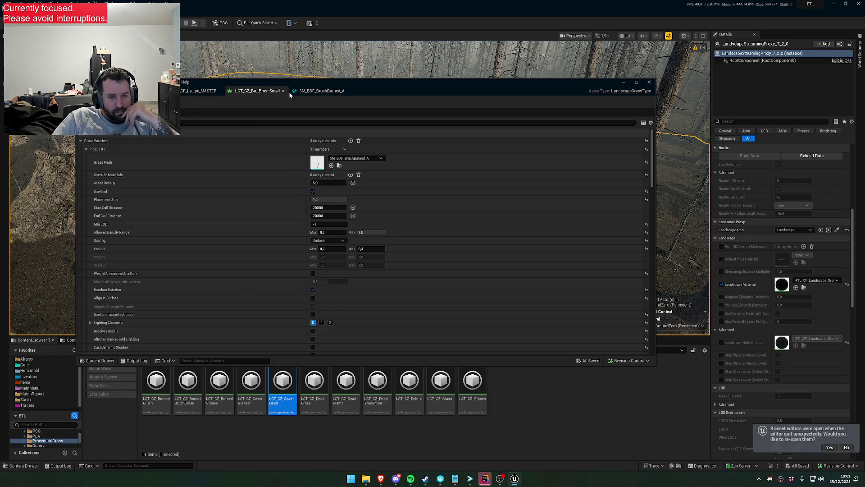
left_click_drag(399, 98, 535, 417)
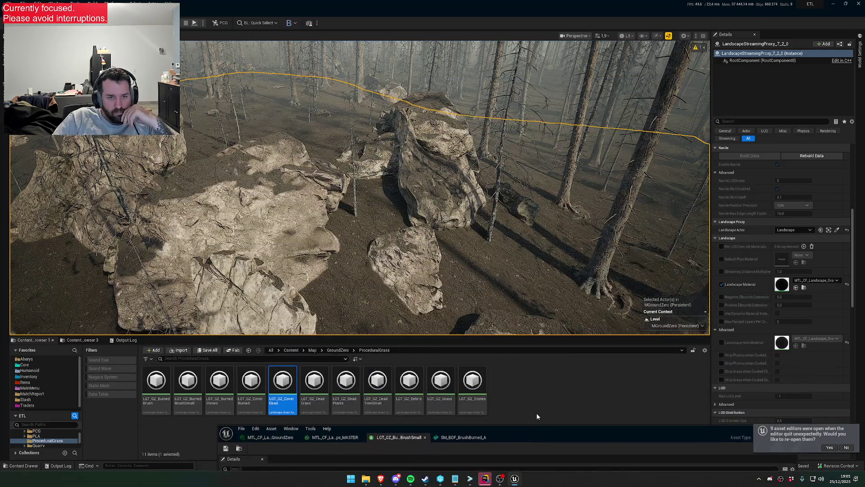
Filter the Outliner for 'grass' and select the PCG_GZ_Grass volume to view its PCG settings.
left_click(81, 339)
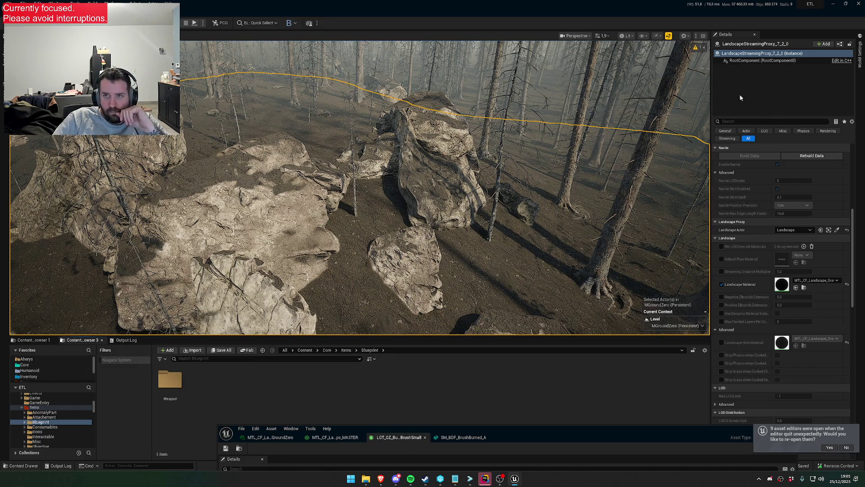
left_click(3, 104)
scroll(94, 250, "down", 5)
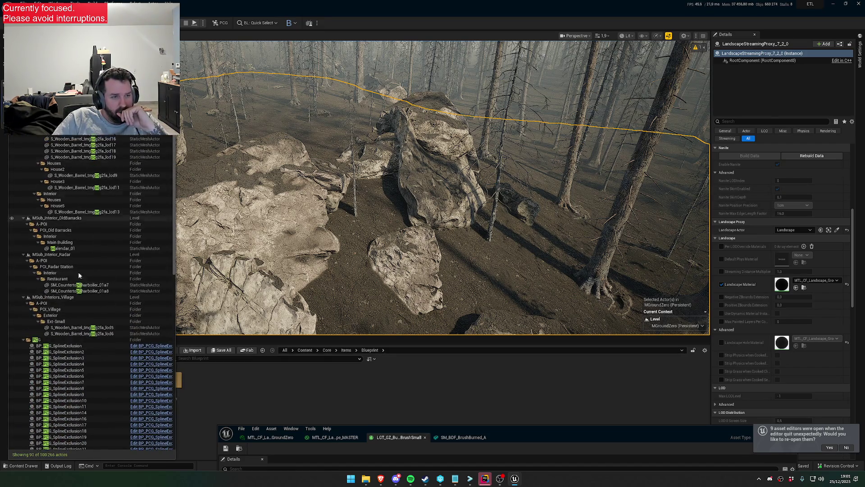
scroll(79, 255, "down", 5)
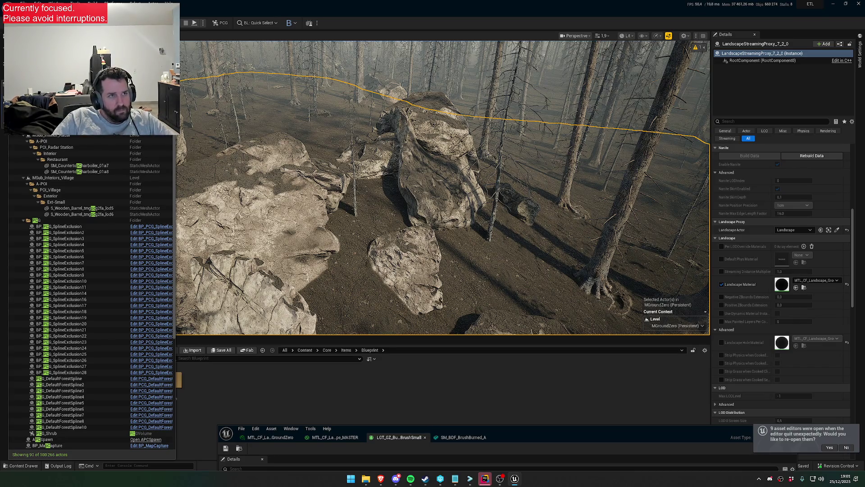
type("grass")
left_click(45, 144)
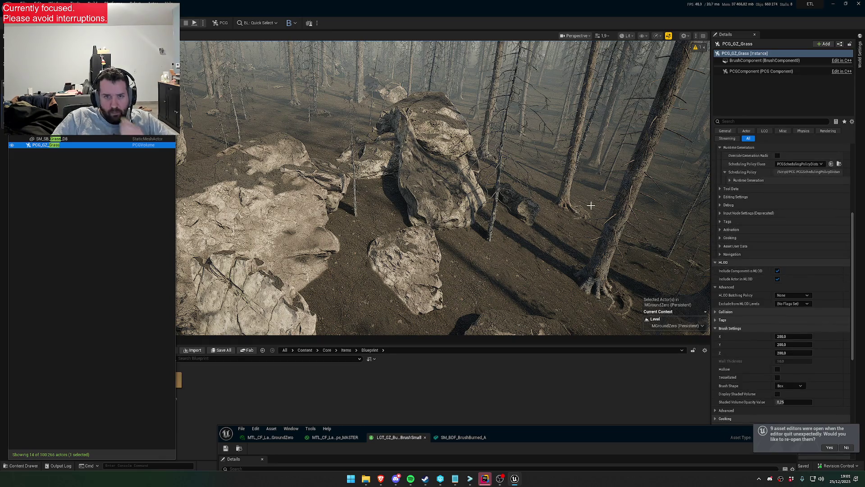
scroll(804, 205, "up", 7)
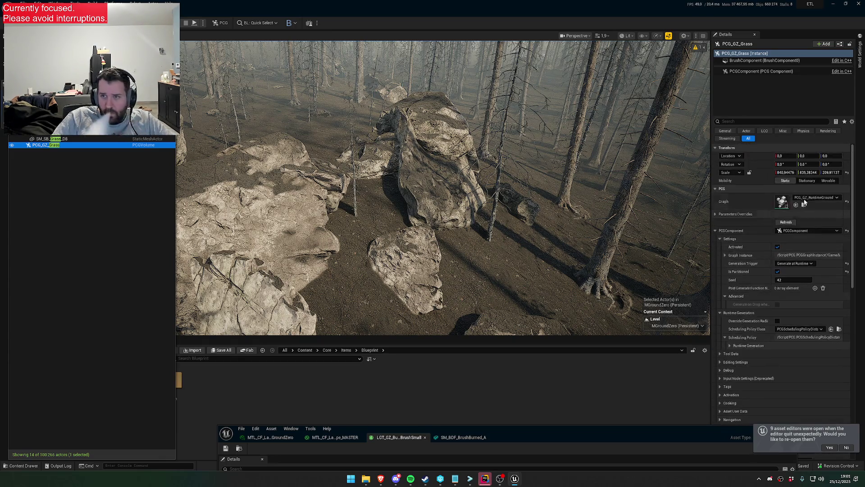
In PCG_Layers, duplicate the Stones layer asset as LGT_PCG_GZ_Burned.
left_click(804, 205)
double_click(170, 381)
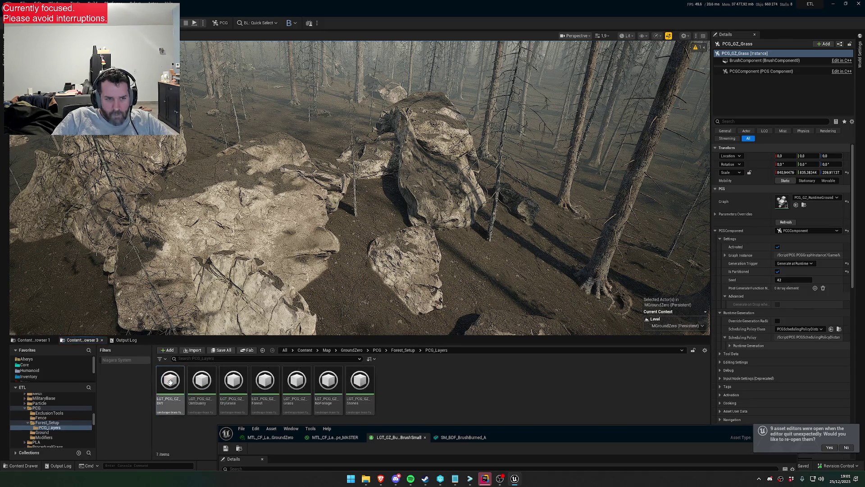
right_click(369, 398)
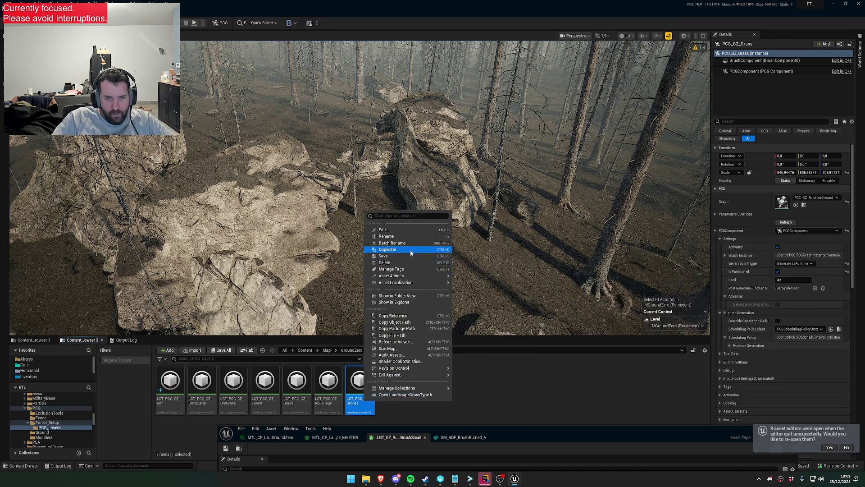
left_click(387, 251)
key("BackSpace")
key("BackSpace")
key("BackSpace")
type("_GZ_Burned")
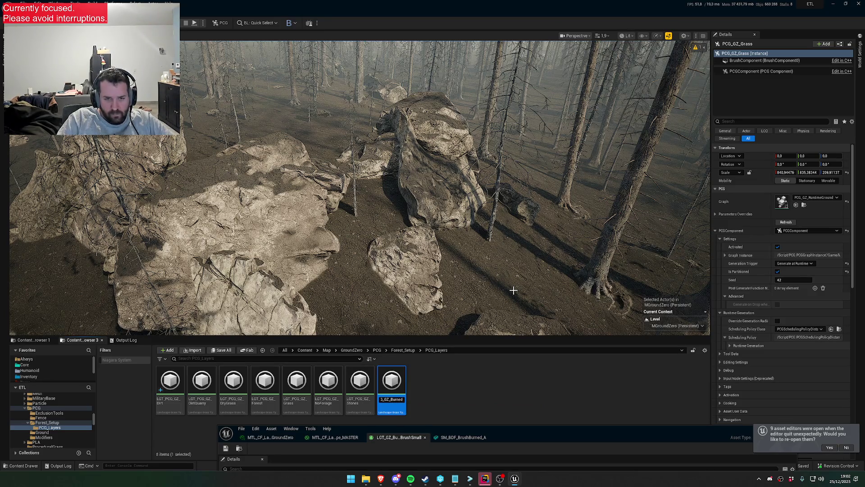
key("Return")
Duplicate another layer asset to create LGT_PCG_GZ_Dead.
right_click(174, 383)
left_click(216, 230)
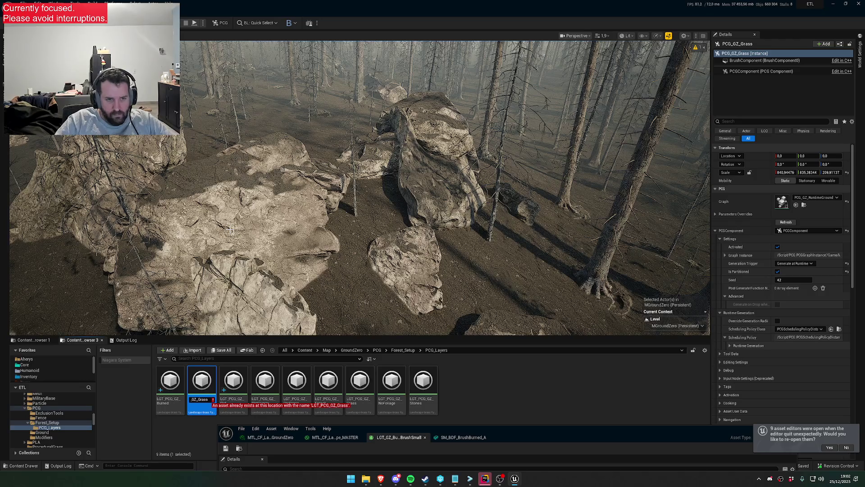
key("BackSpace")
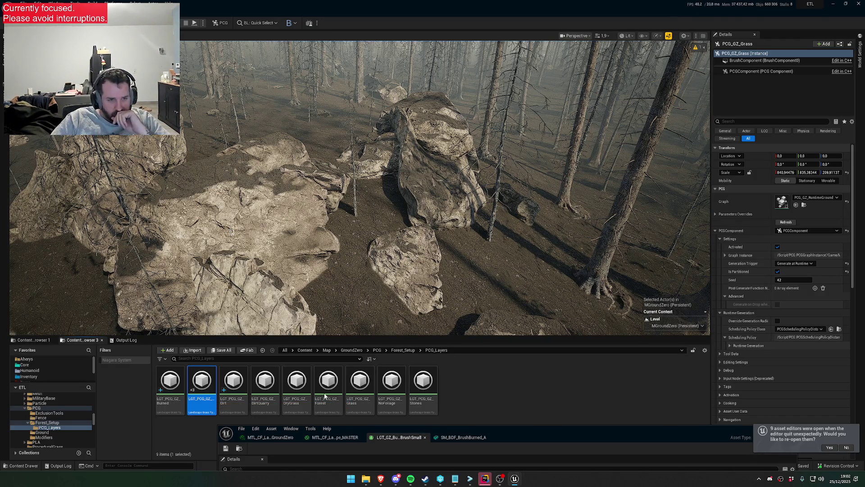
mouse_move(516, 431)
left_mouse_down()
mouse_move(501, 138)
mouse_move(603, 169)
left_mouse_up()
Assign LGT_PCG_GZ_Burned as the material's Index [4] grass type.
left_click(173, 408)
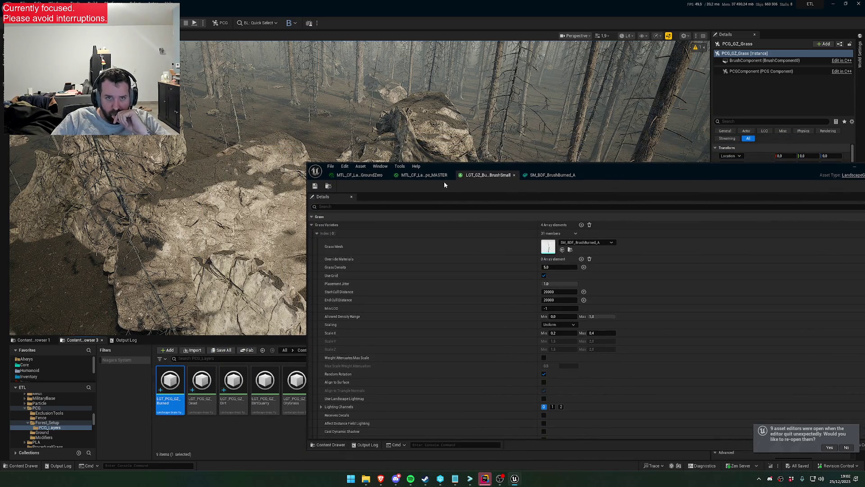
left_click(420, 175)
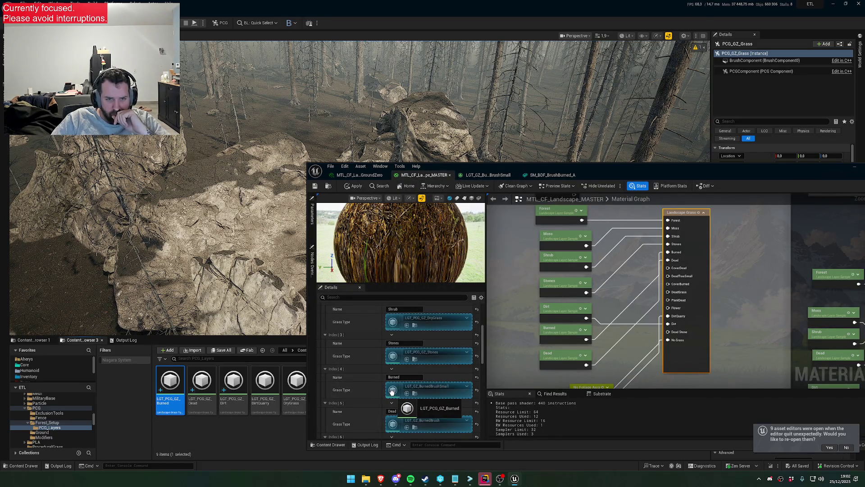
left_click(407, 394)
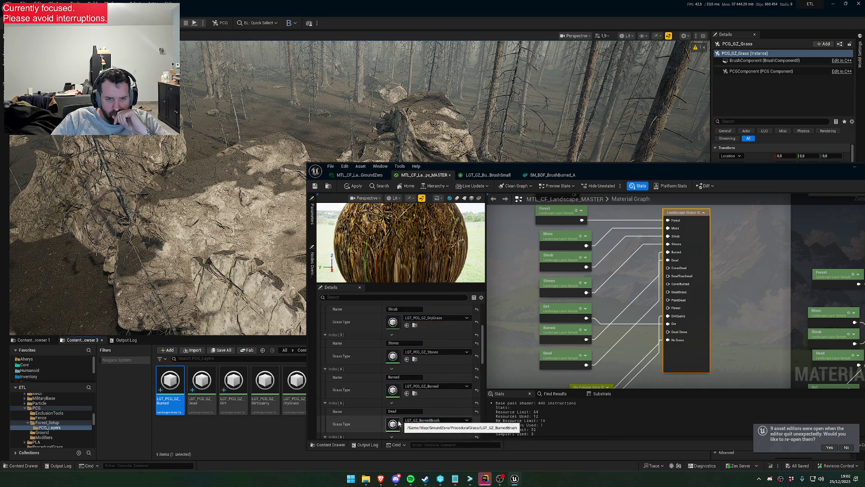
scroll(392, 425, "down", 1)
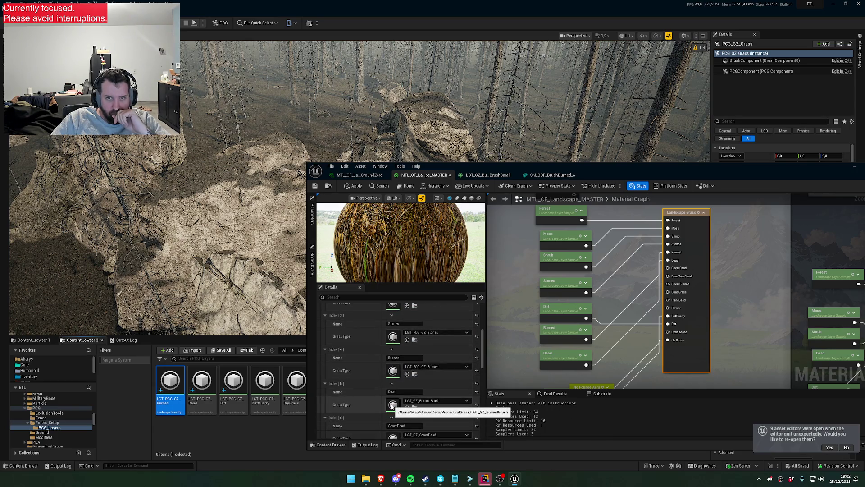
Assign LGT_PCG_GZ_Dead to the Index 5 Dead grass slot and apply the material.
double_click(391, 405)
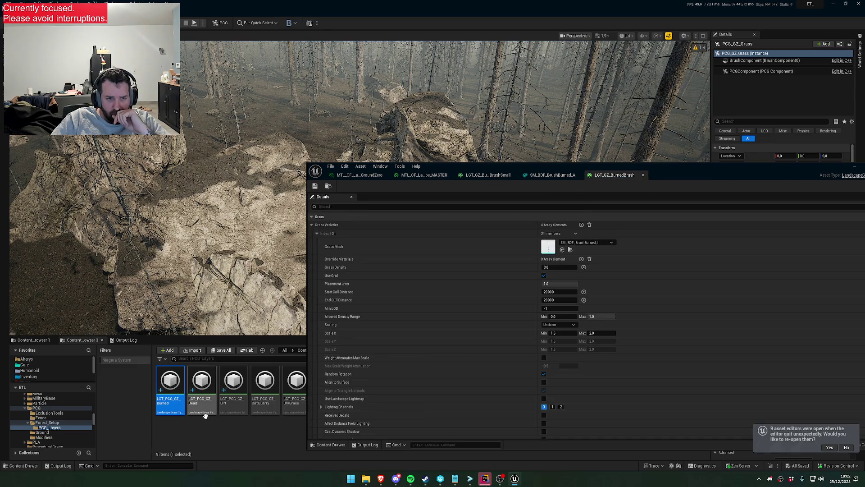
left_click(420, 177)
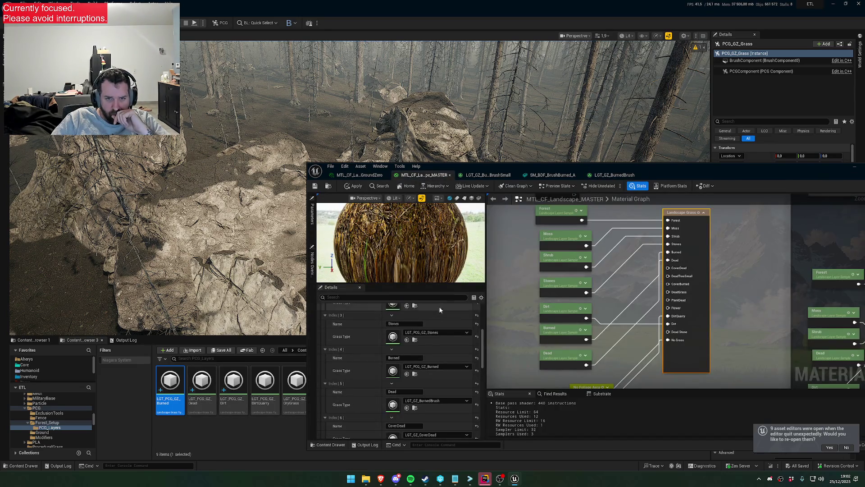
mouse_move(203, 405)
left_mouse_down()
mouse_move(591, 374)
mouse_move(411, 411)
mouse_move(446, 404)
mouse_move(392, 405)
mouse_move(415, 411)
left_mouse_up()
scroll(422, 412, "down", 2)
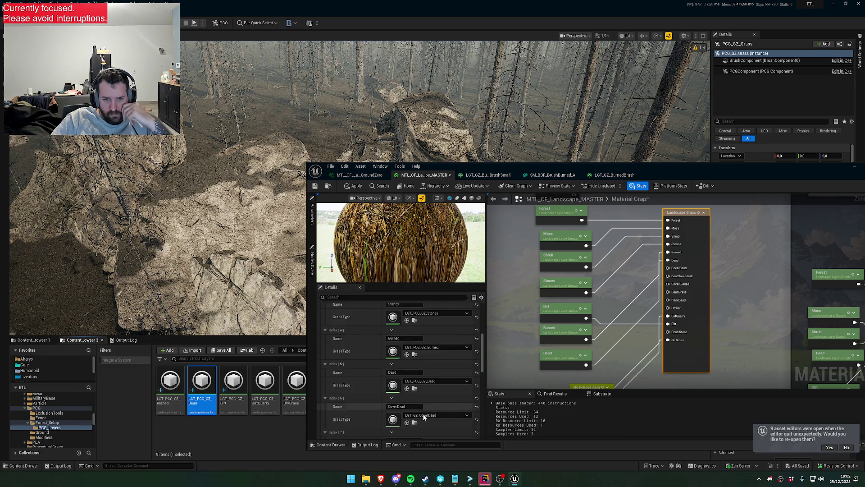
scroll(424, 417, "up", 1)
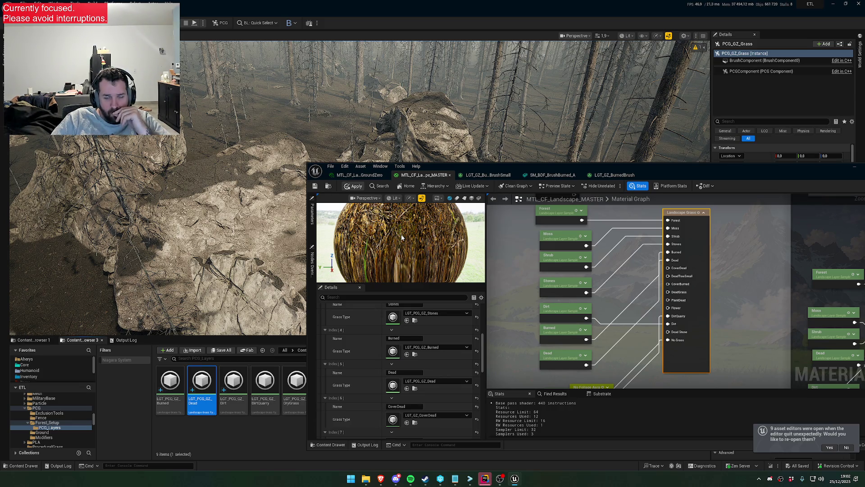
key("ctrl+s")
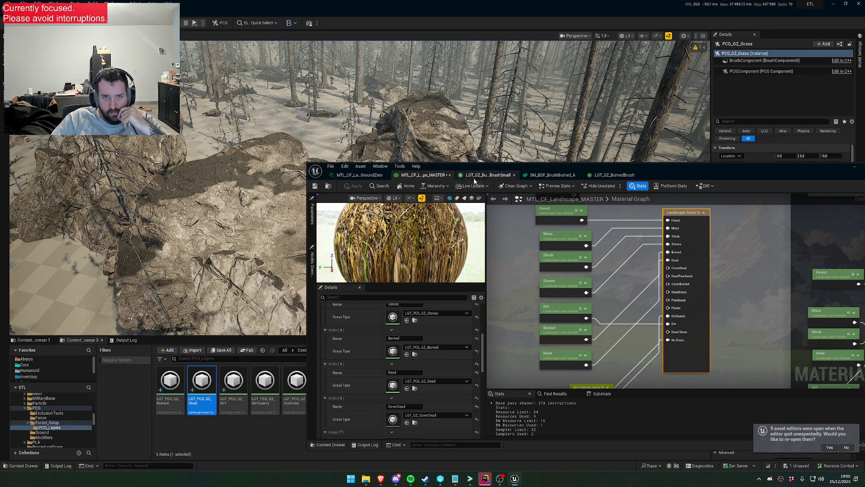
left_click(356, 175)
left_click(415, 176)
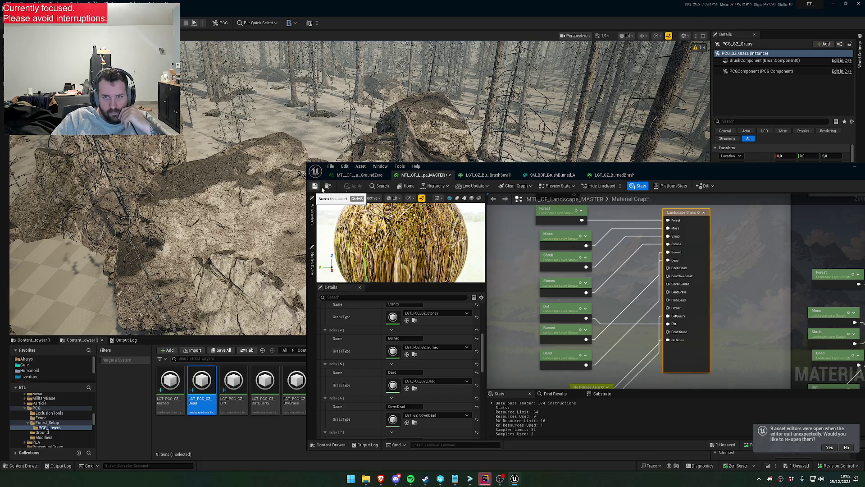
left_click_drag(563, 165, 412, 351)
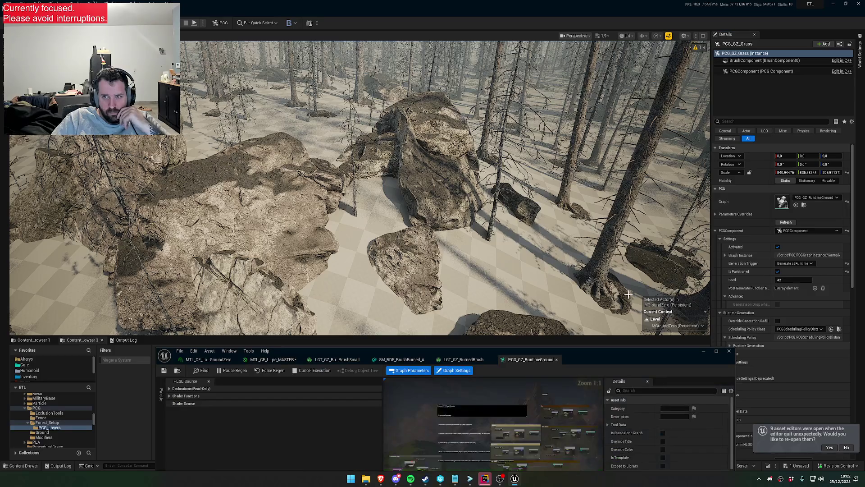
Close Project Settings, save the landscape master material, and bring up the maximized PCG_GZ_RuntimeGround graph.
scroll(518, 252, "up", 10)
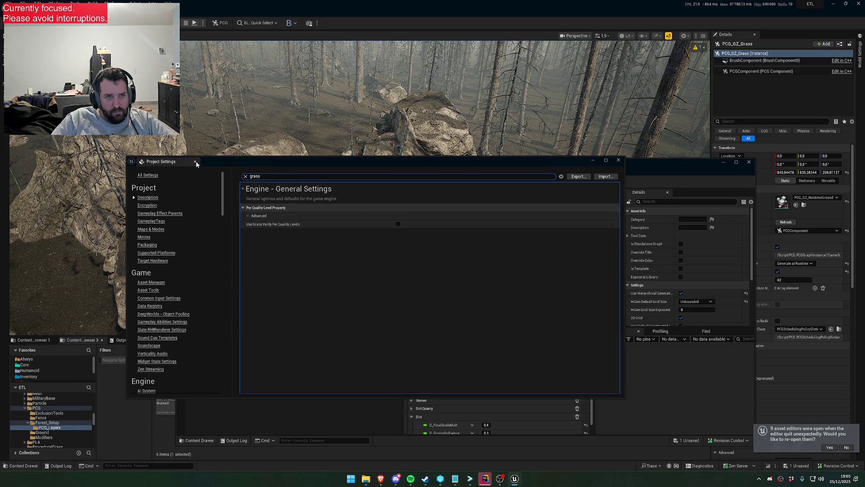
left_click(618, 160)
scroll(472, 249, "down", 10)
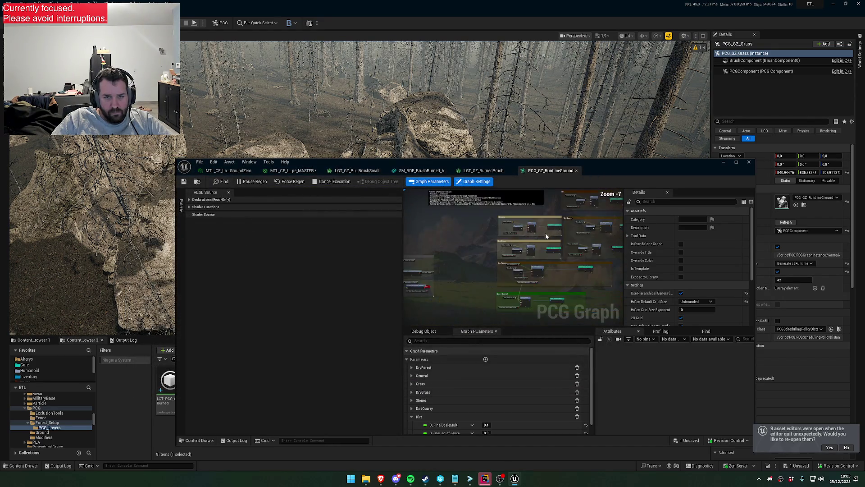
scroll(498, 253, "up", 7)
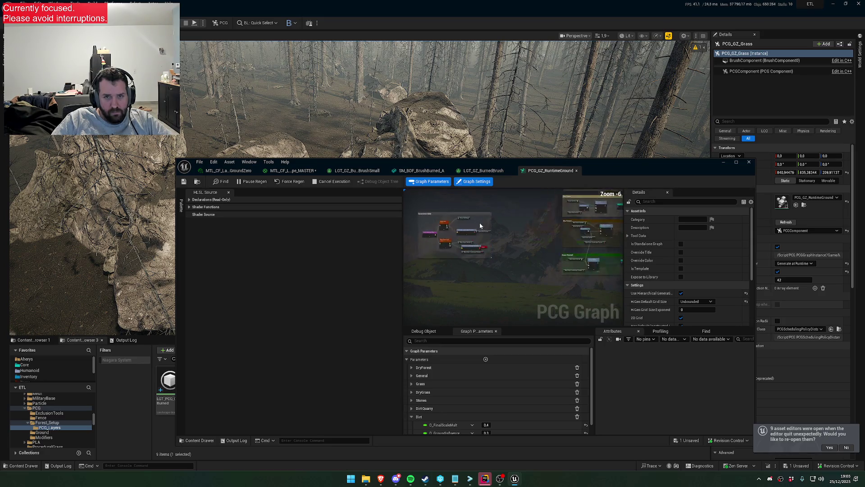
left_click(483, 171)
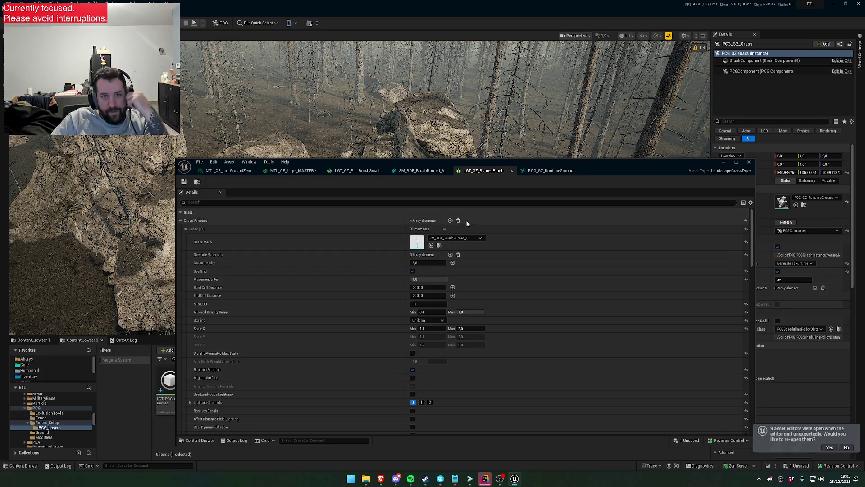
left_click(293, 170)
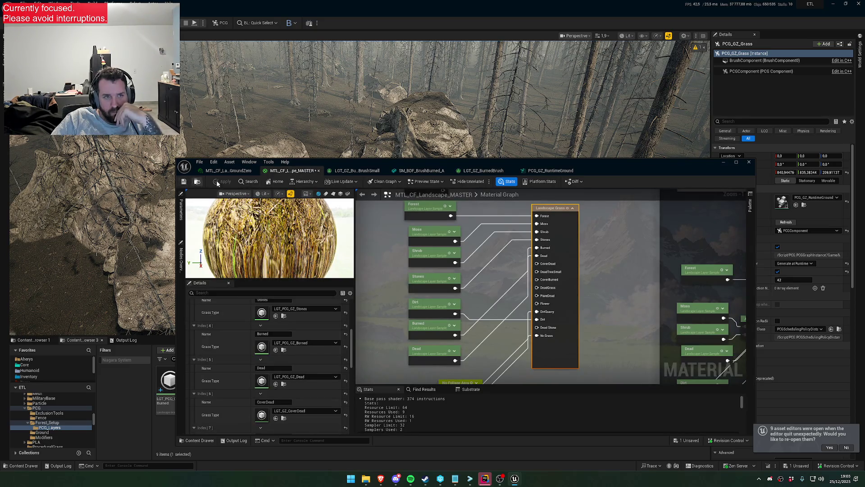
left_click(183, 181)
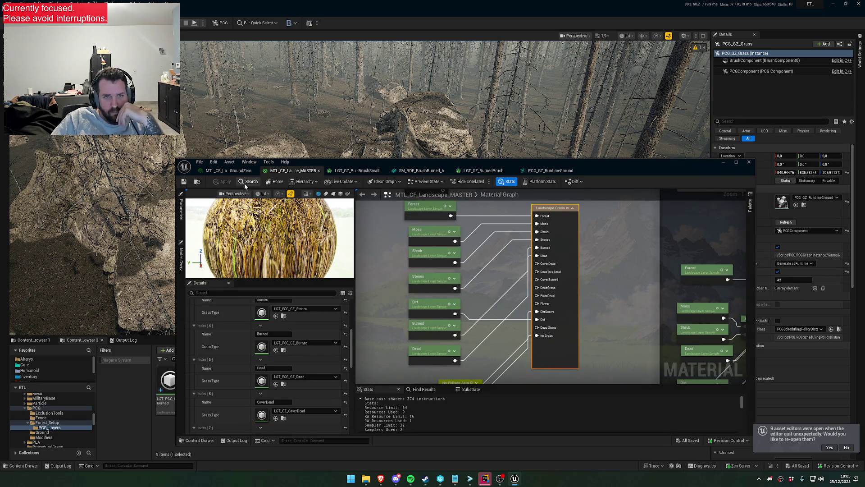
left_click(551, 170)
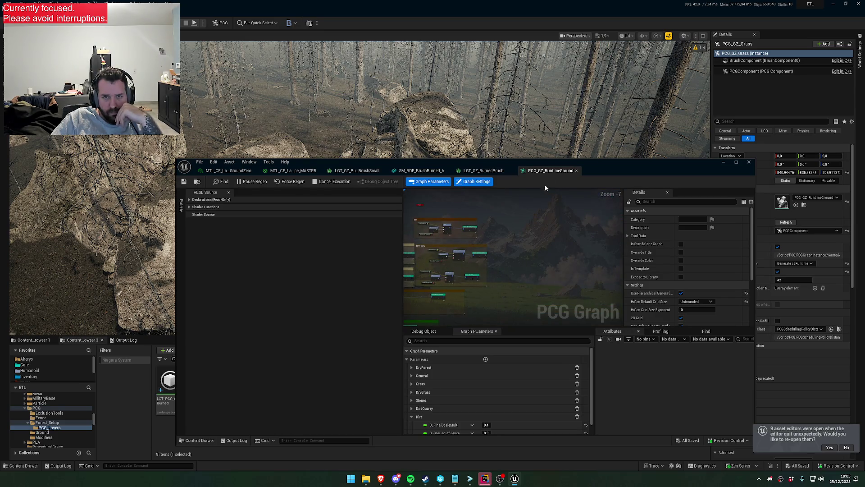
double_click(553, 160)
Add a comment box titled Burned in the free space above the Dirt group.
scroll(482, 155, "up", 6)
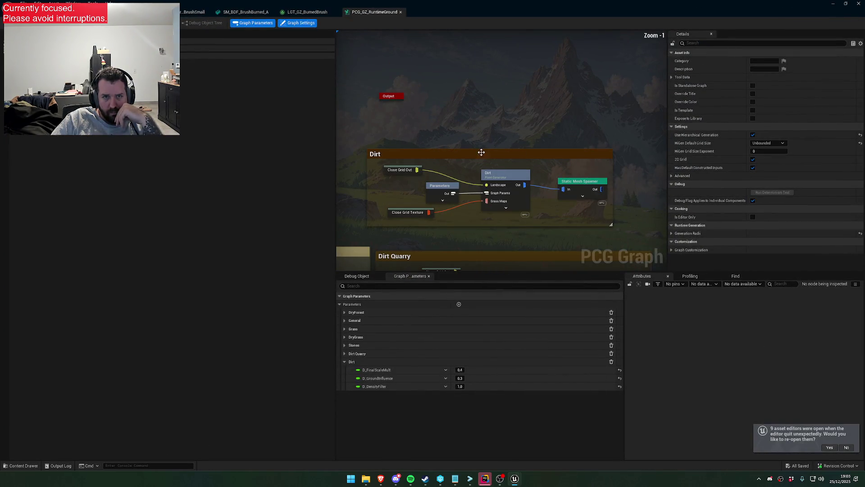
scroll(463, 139, "down", 2)
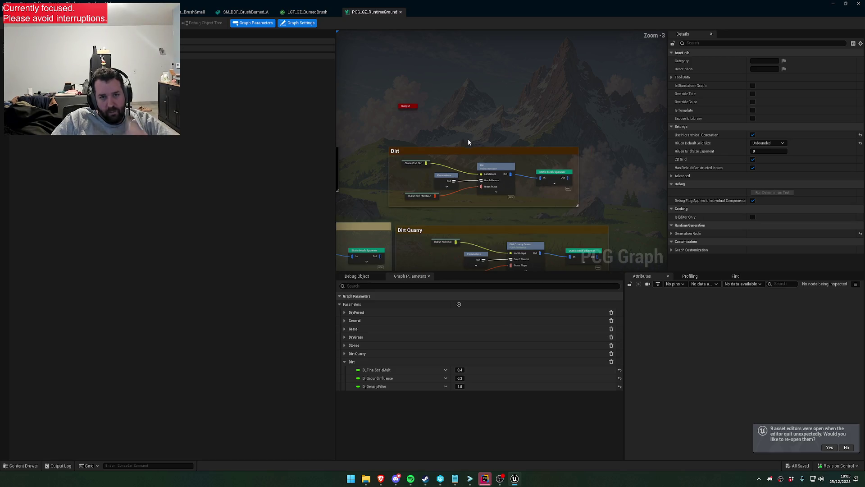
mouse_move(461, 56)
left_mouse_down()
mouse_move(450, 110)
mouse_move(521, 126)
left_mouse_up()
left_click(530, 128)
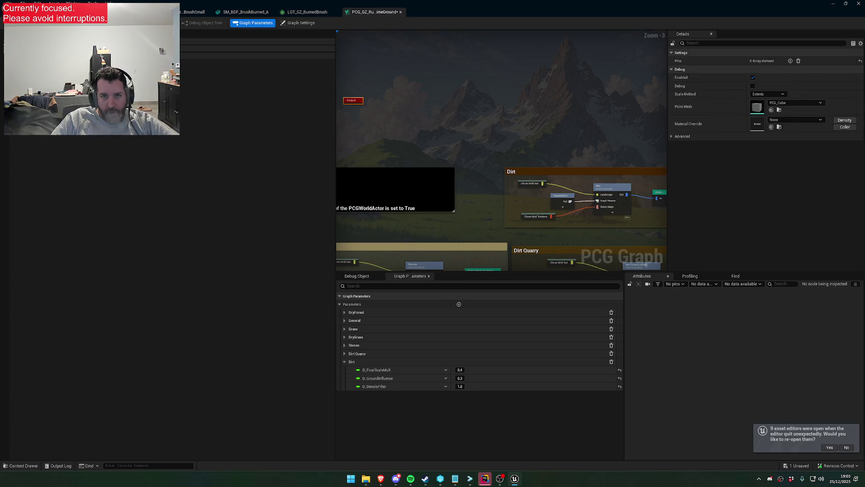
type("c")
type("Burn")
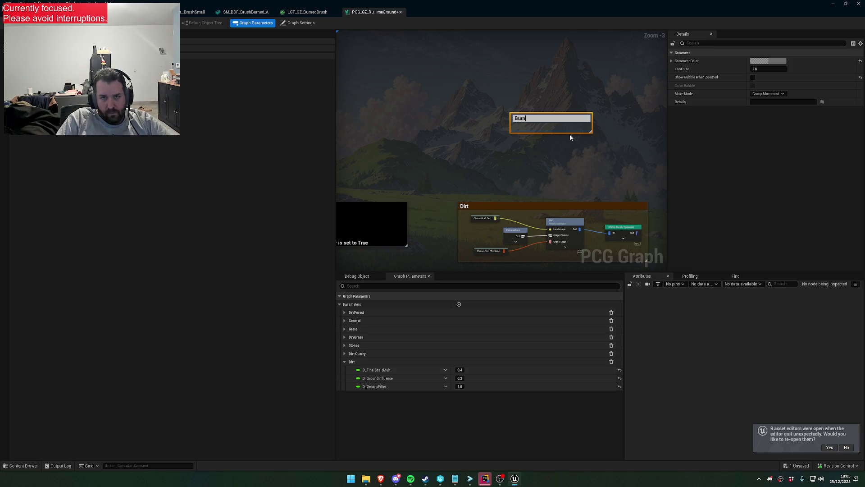
left_click_drag(558, 128, 513, 121)
left_click(480, 111)
Enlarge the Burned comment and paste the copied Close Grid Out and Close Grid Texture nodes inside.
left_click_drag(510, 111, 504, 88)
left_click(471, 112)
mouse_move(470, 108)
left_mouse_down()
mouse_move(595, 201)
mouse_move(592, 209)
mouse_move(595, 201)
left_mouse_up()
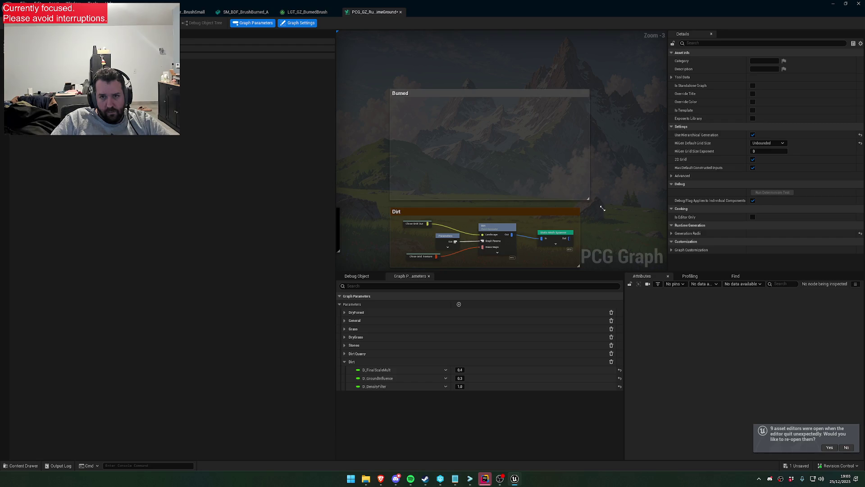
left_click_drag(530, 220, 561, 222)
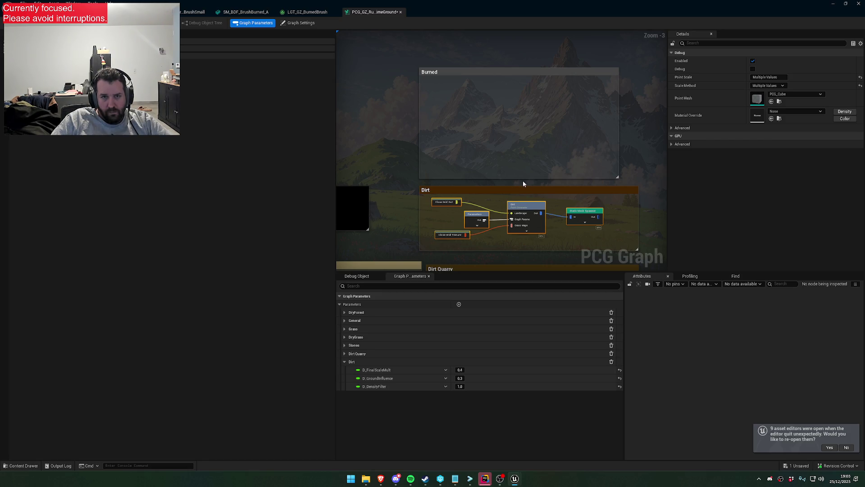
key("ctrl+v")
scroll(514, 157, "down", 4)
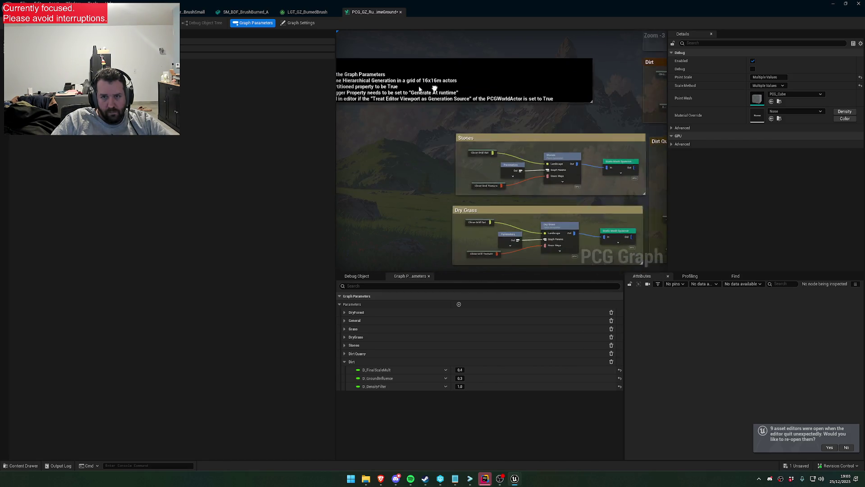
scroll(496, 180, "up", 5)
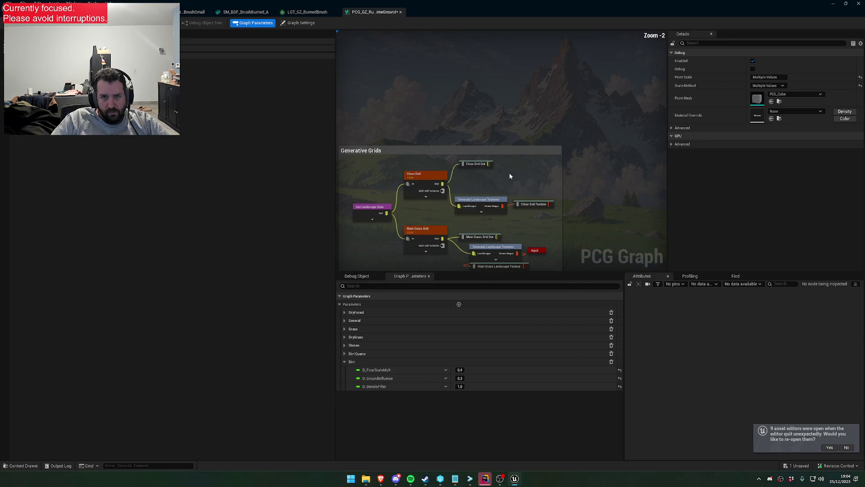
Add LGT_PCG_GZ_Burned as a sixth selected grass type on the Generate Landscape Textures node.
left_click(473, 202)
left_click(790, 60)
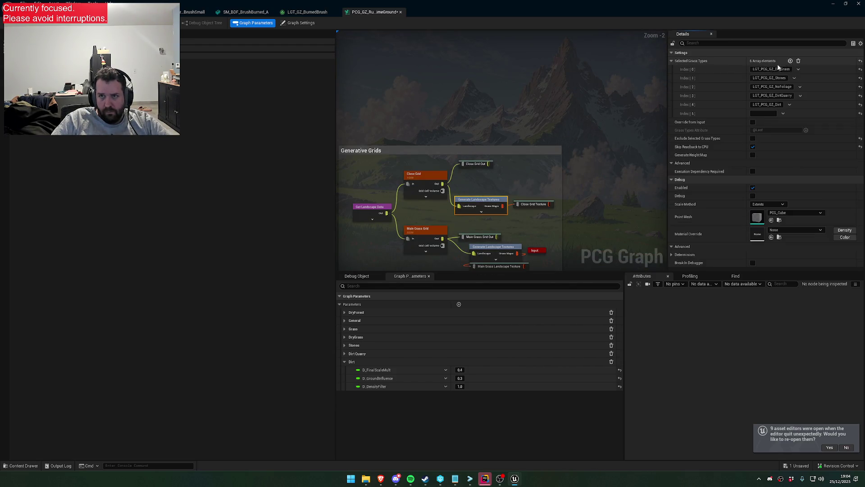
mouse_move(346, 7)
left_mouse_down()
mouse_move(664, 319)
mouse_move(657, 347)
mouse_move(551, 448)
left_mouse_up()
mouse_move(617, 443)
left_mouse_down()
mouse_move(623, 415)
mouse_move(574, 126)
left_mouse_up()
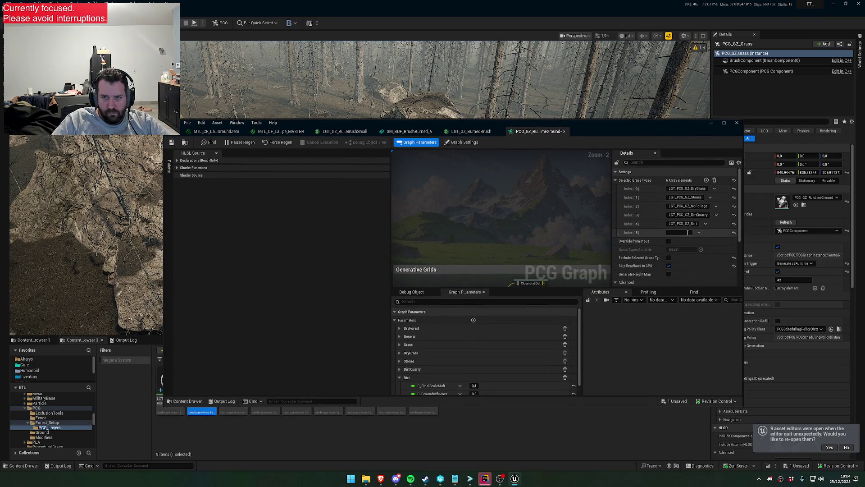
mouse_move(480, 120)
left_mouse_down()
mouse_move(521, 120)
mouse_move(519, 113)
left_mouse_up()
left_click(720, 225)
type("LGT_PCG_GZ_Burne")
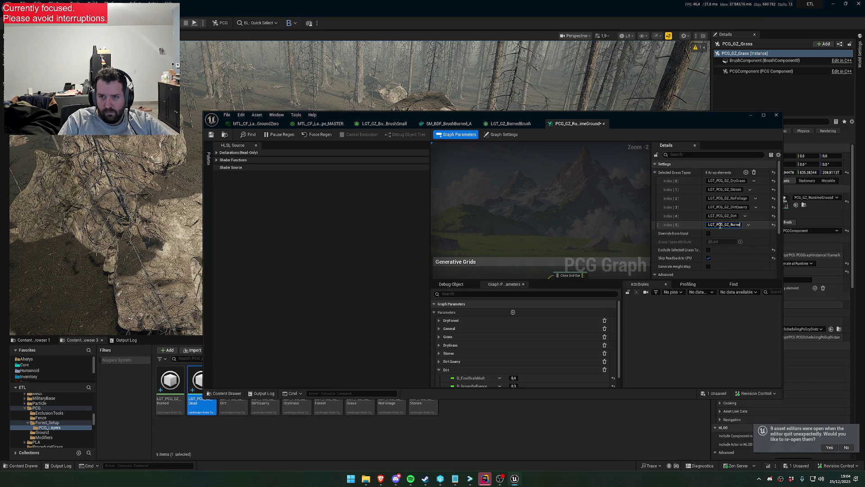
type("d")
key("Return")
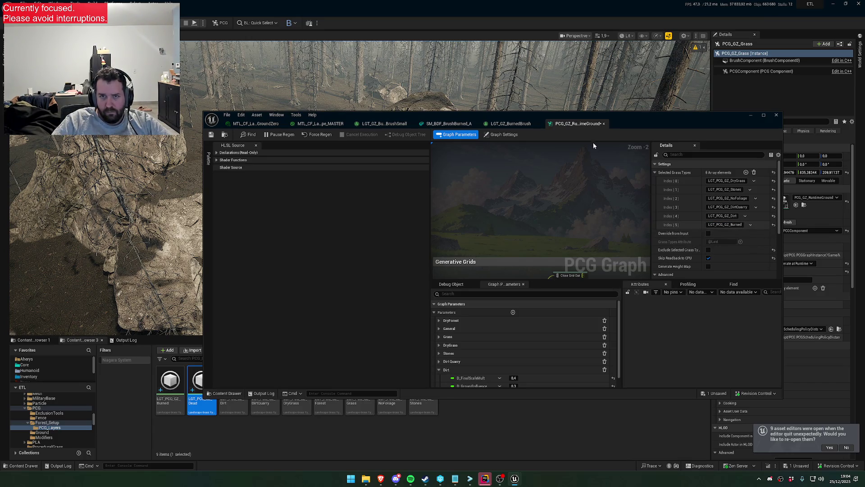
Cycle through the open grass type, mesh and material assets, ending back on the runtime ground PCG graph.
left_click(510, 123)
left_click(448, 123)
left_click(384, 123)
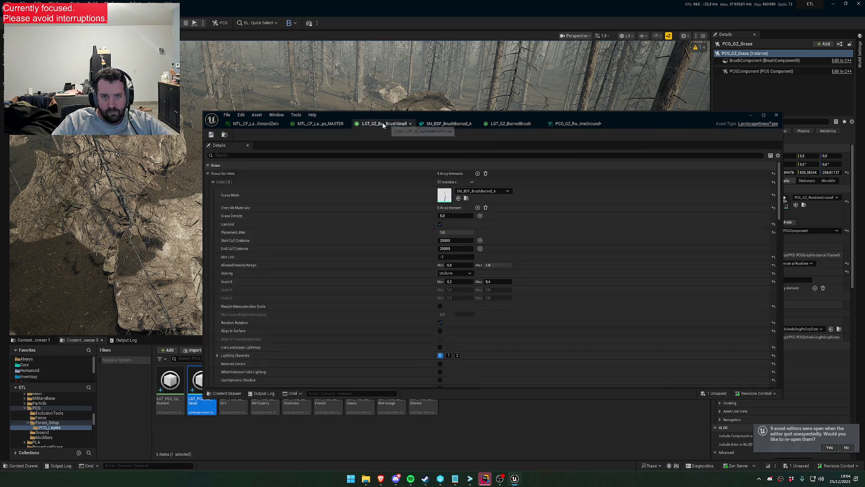
left_click(320, 123)
left_click(578, 123)
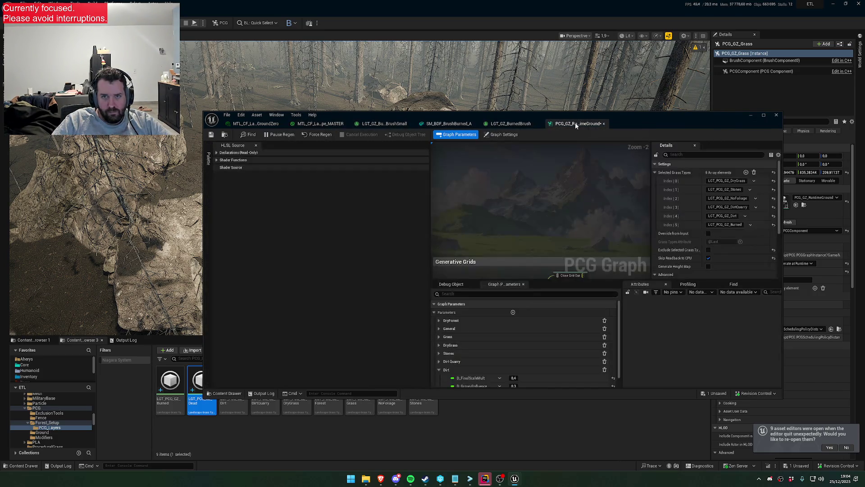
left_click(255, 123)
left_click(511, 123)
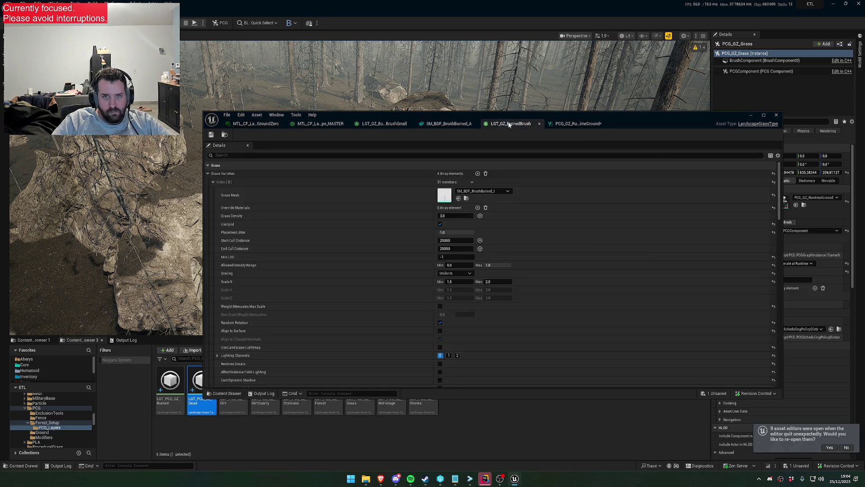
left_click(436, 124)
left_click(578, 123)
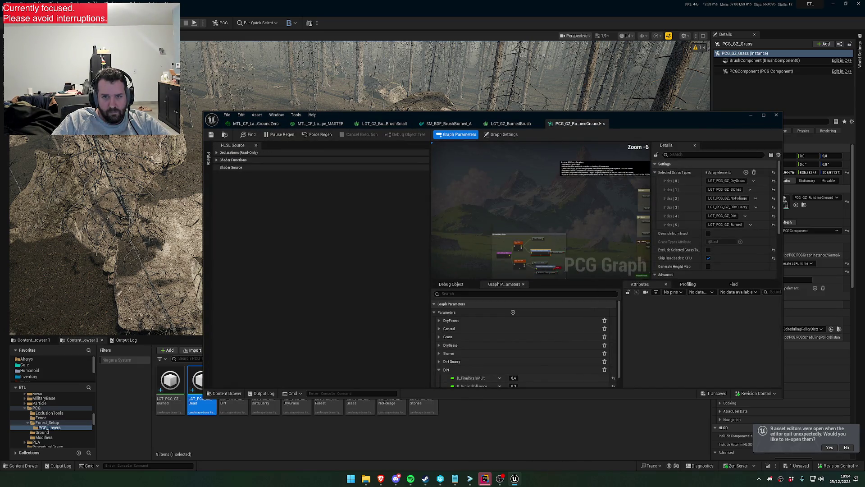
Zoom into the PCG graph, rename the Dirt node to Burned, and return to LGT_GZ_BurnedBrush.
scroll(586, 200, "up", 3)
scroll(596, 222, "up", 2)
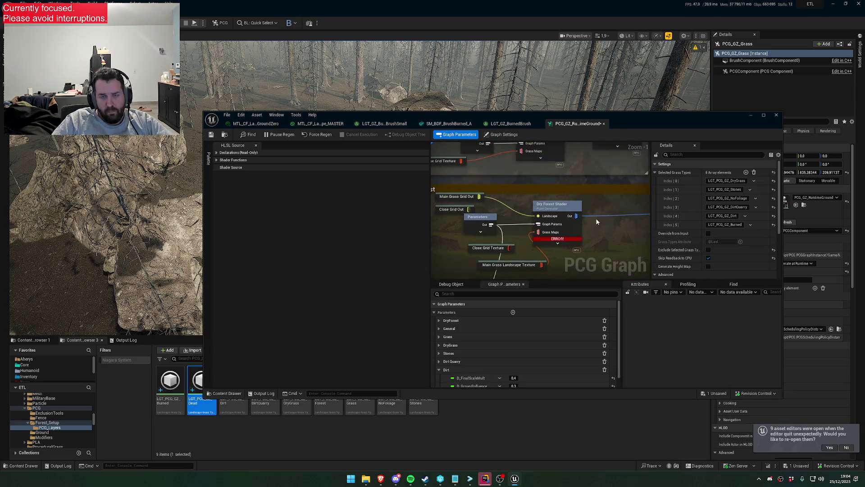
scroll(596, 215, "down", 4)
scroll(552, 185, "up", 3)
scroll(535, 223, "up", 2)
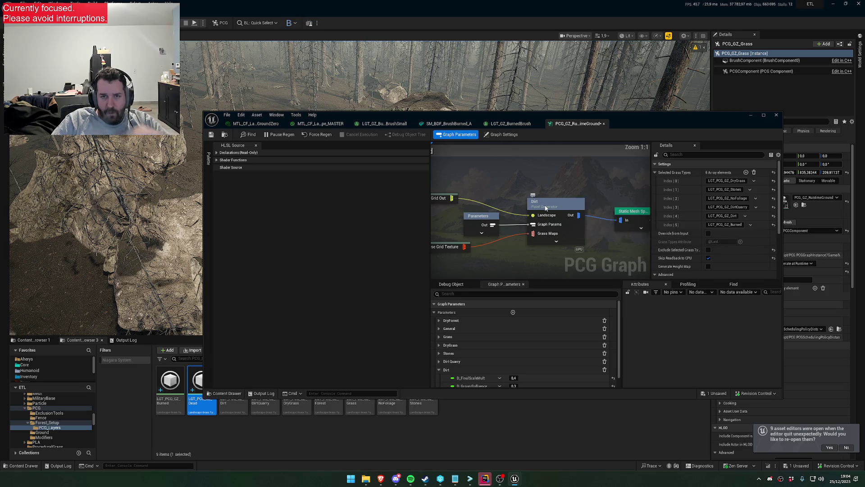
left_click(545, 208)
double_click(538, 202)
type("Burned")
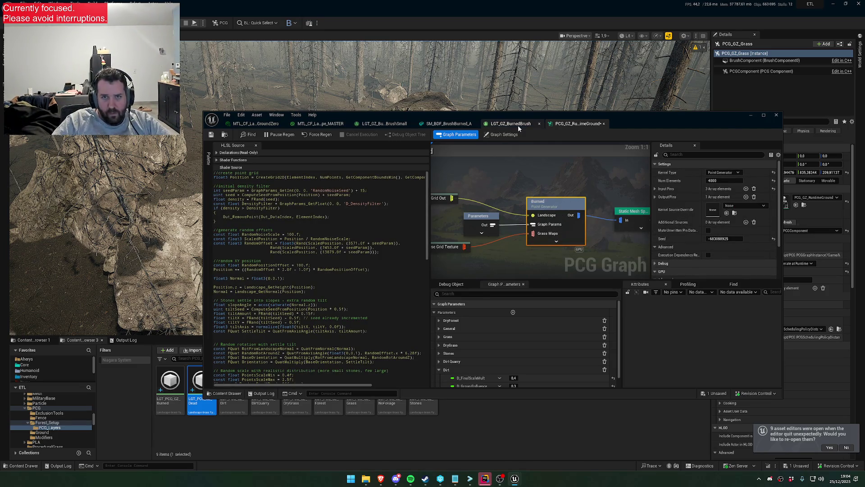
left_click(518, 125)
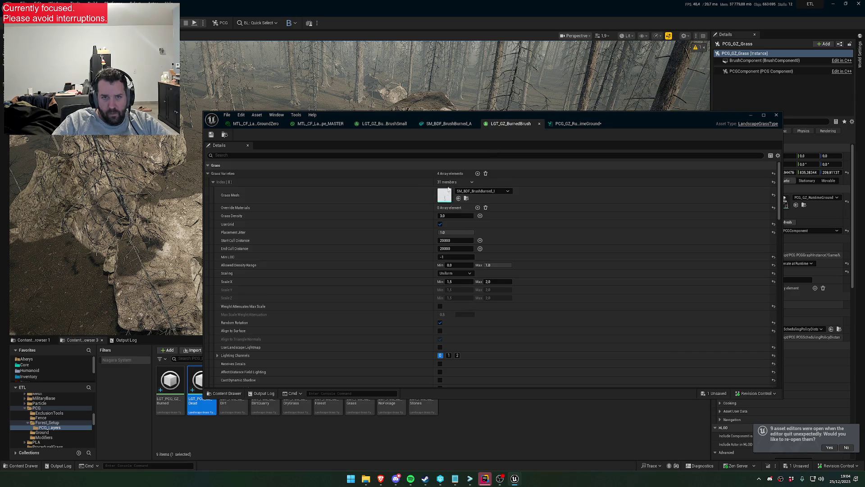
Filter the grass type Details for 'mesh' and open the SM_BDF_BrushBurned_F mesh.
left_click(415, 155)
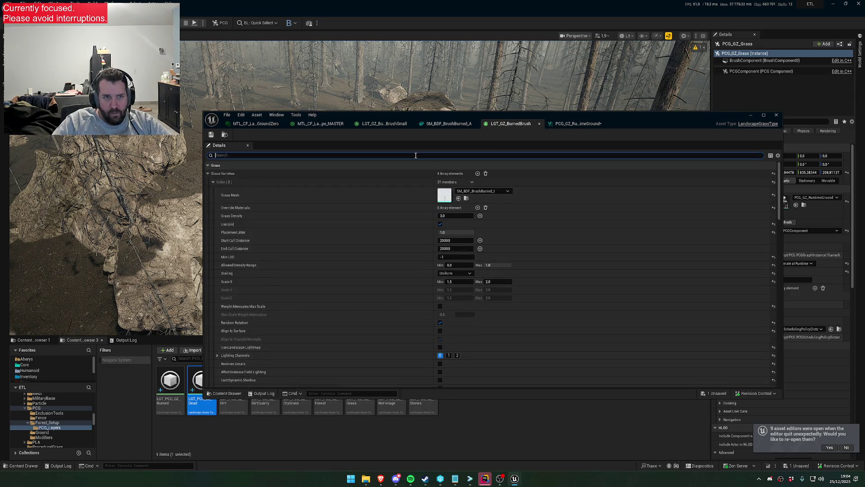
type("statio")
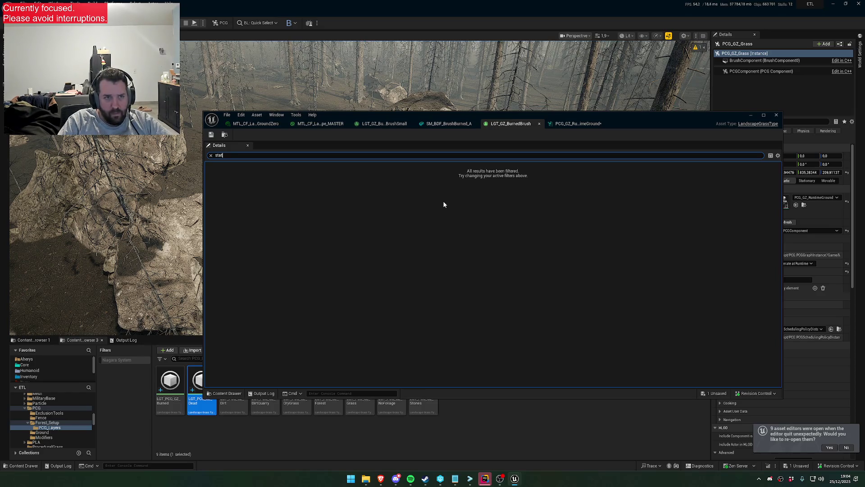
type("esh")
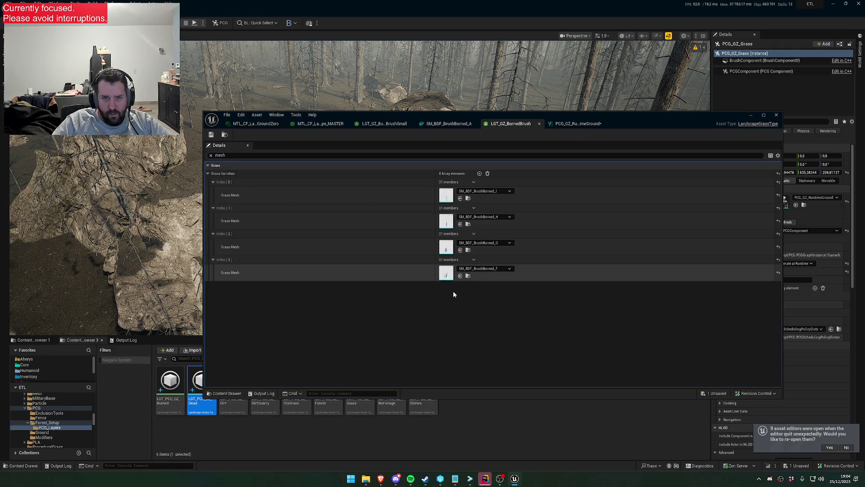
double_click(446, 273)
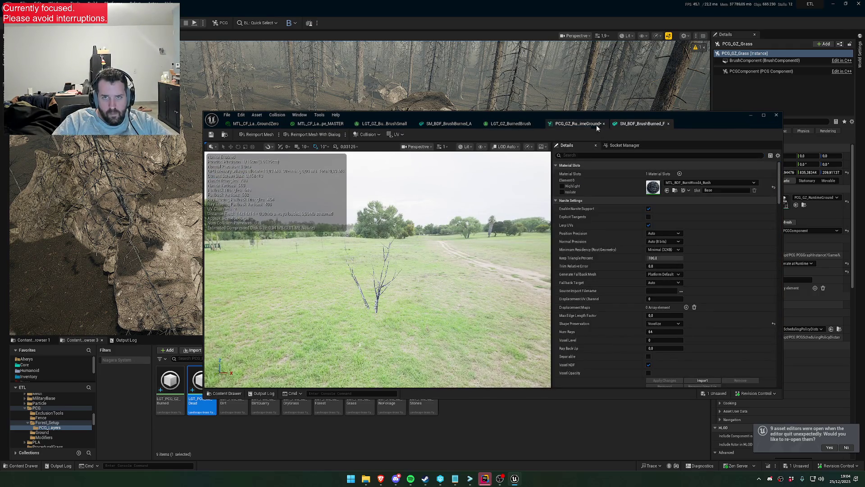
Step back through the open assets to the MTL_CF_Landscape_MASTER material graph.
left_click(517, 124)
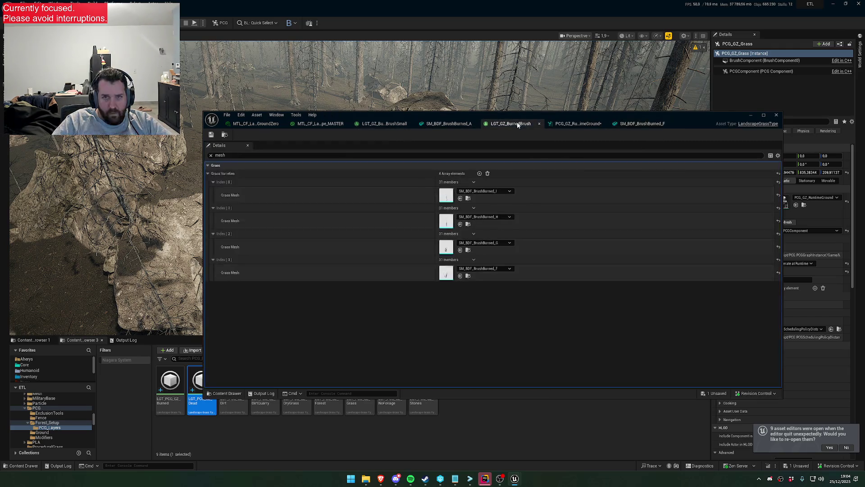
left_click(383, 123)
left_click(319, 123)
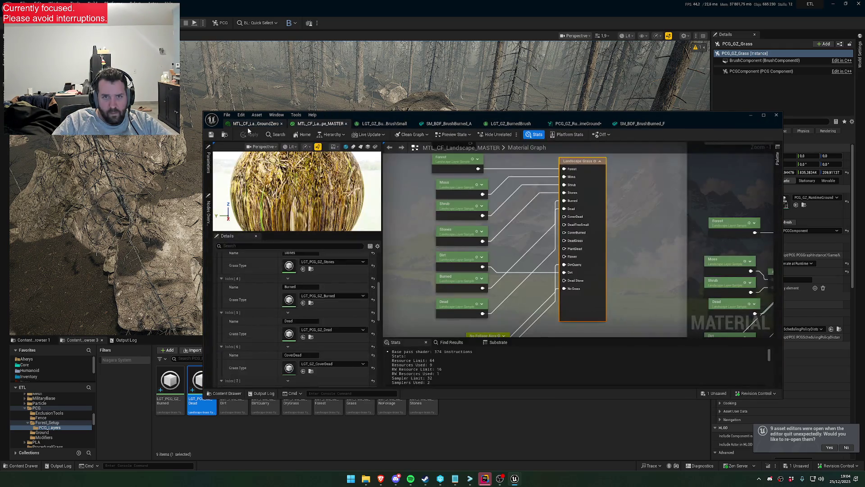
Zoom out and pan the master material graph, then return to the PCG_GZ_RuntimeGround graph.
scroll(593, 212, "down", 6)
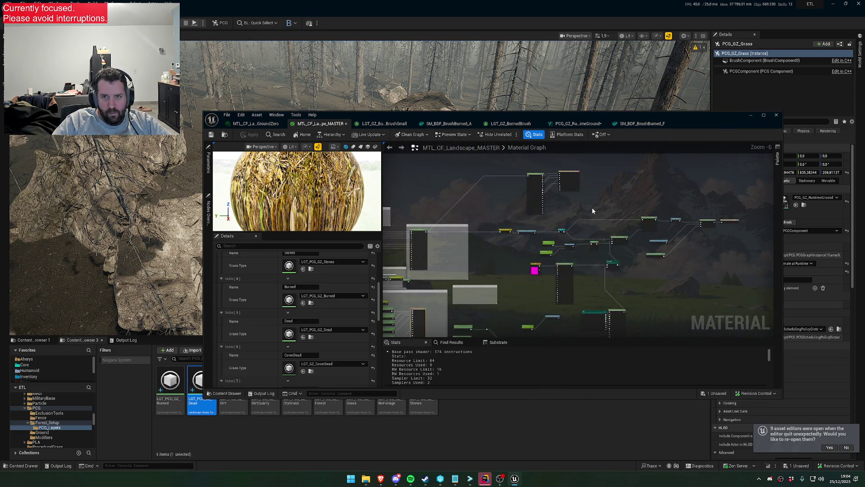
left_click_drag(444, 215, 469, 193)
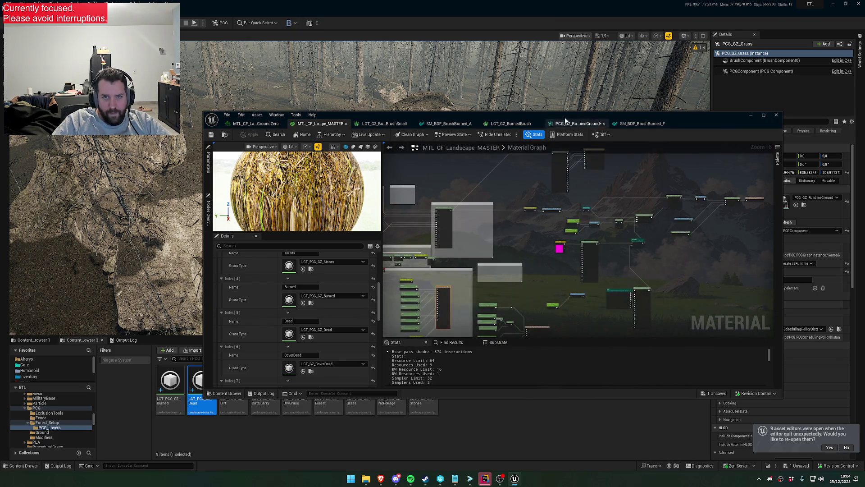
left_click(508, 123)
left_click(577, 123)
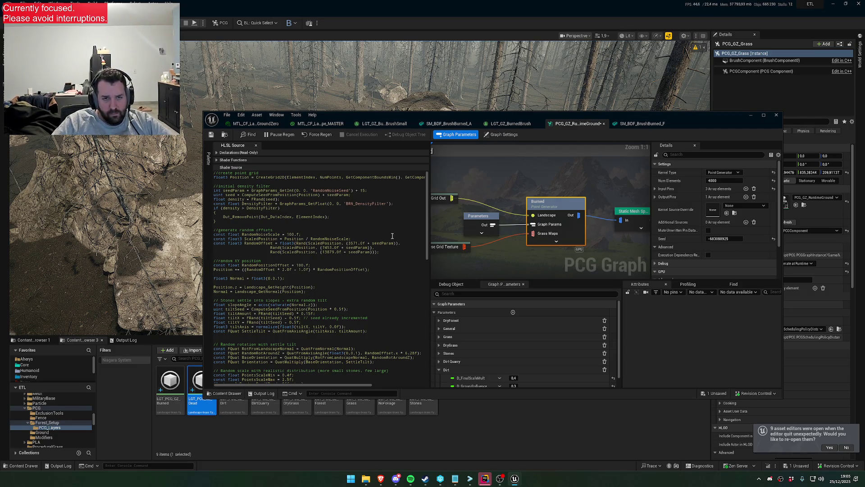
Add a graph parameter named BRN_DensityFilter under a new Burned category.
scroll(474, 345, "down", 1)
left_click(439, 360)
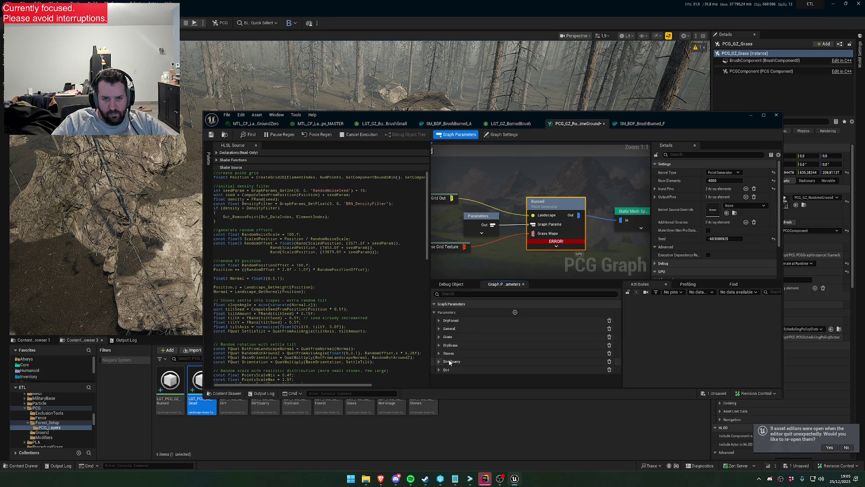
left_click(515, 312)
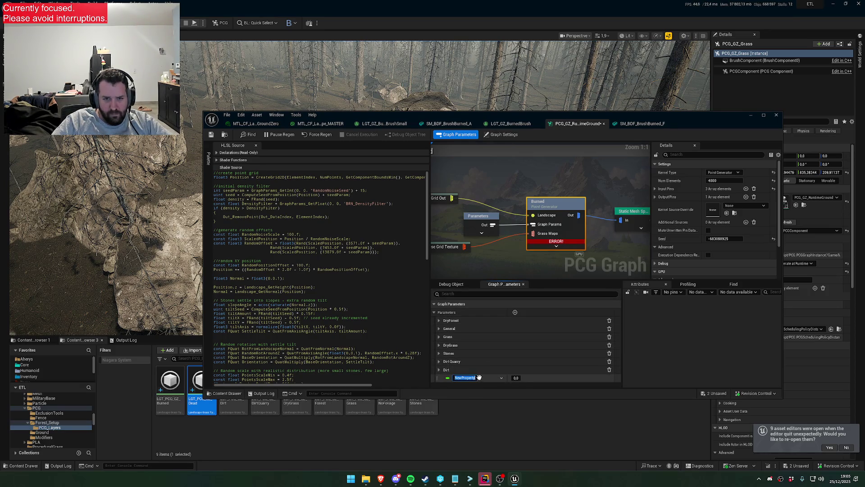
double_click(356, 204)
key("ctrl+c")
double_click(461, 379)
key("ctrl+v")
key("Return")
left_click(501, 378)
mouse_move(530, 326)
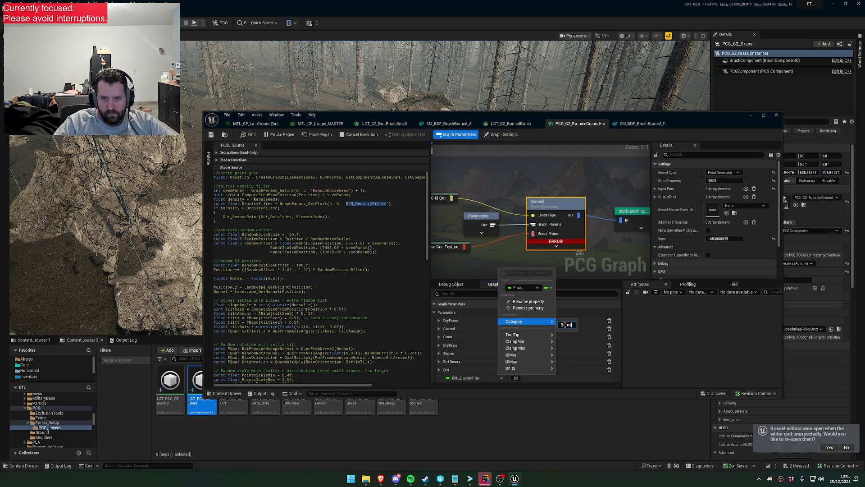
key("Return")
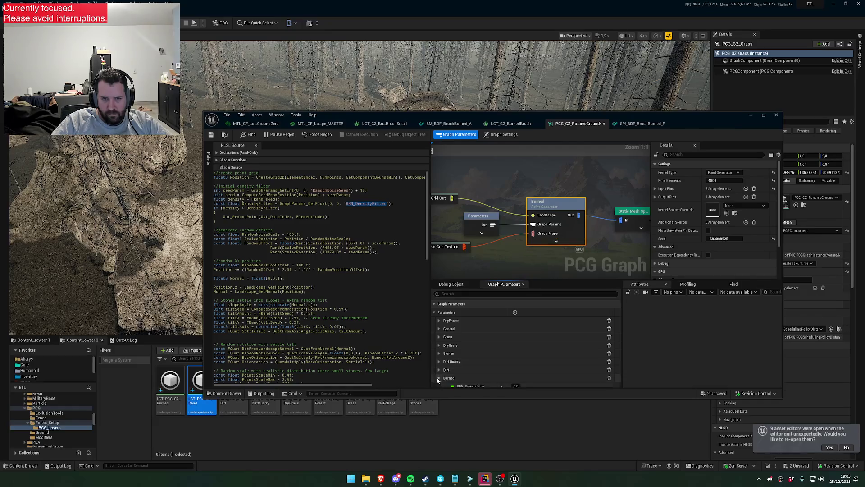
Rename the parameter to BRN_BrushDensityFilter and the Burned node to Burned Brush.
double_click(477, 381)
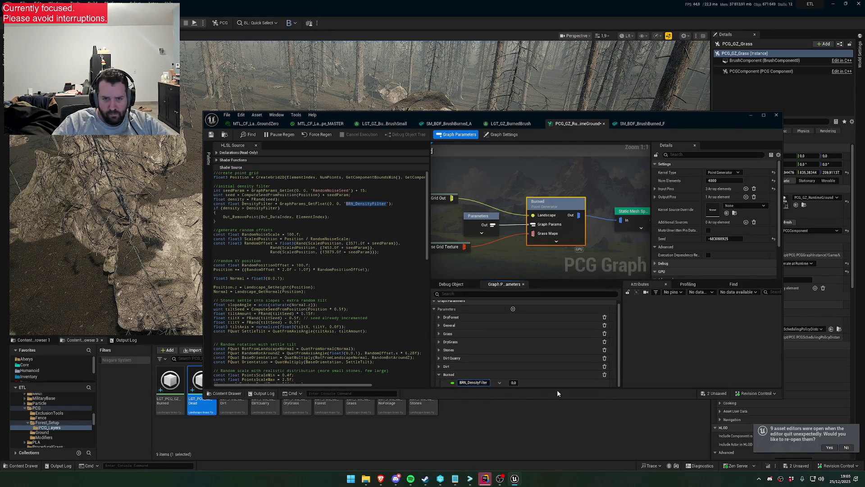
type("Brush")
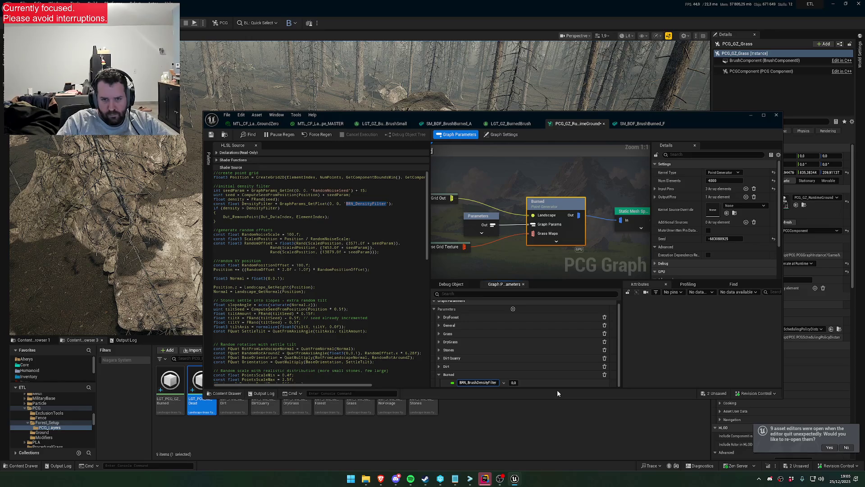
key("Return")
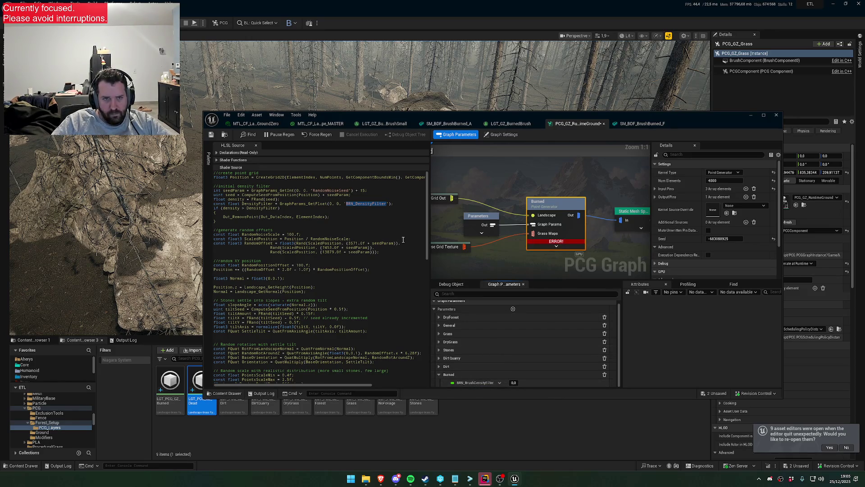
double_click(553, 205)
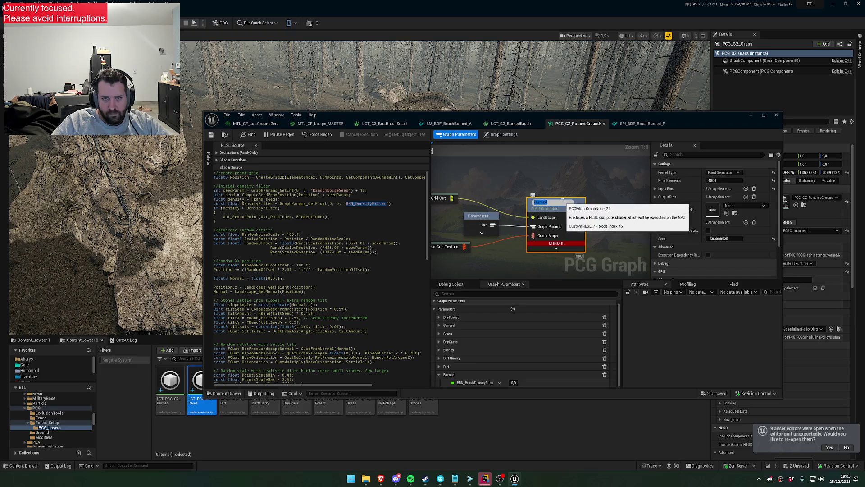
type("Brush")
key("Return")
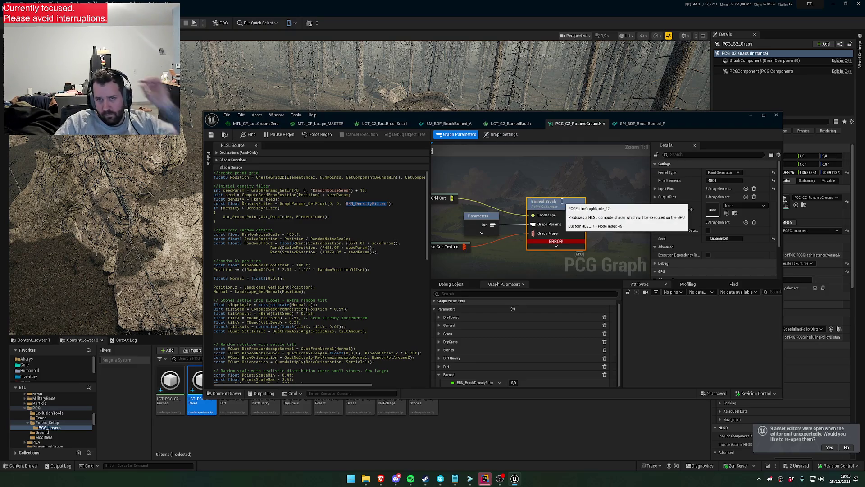
Make the HLSL GetFloat call read BRN_BrushDensityFilter instead of the old name.
double_click(468, 385)
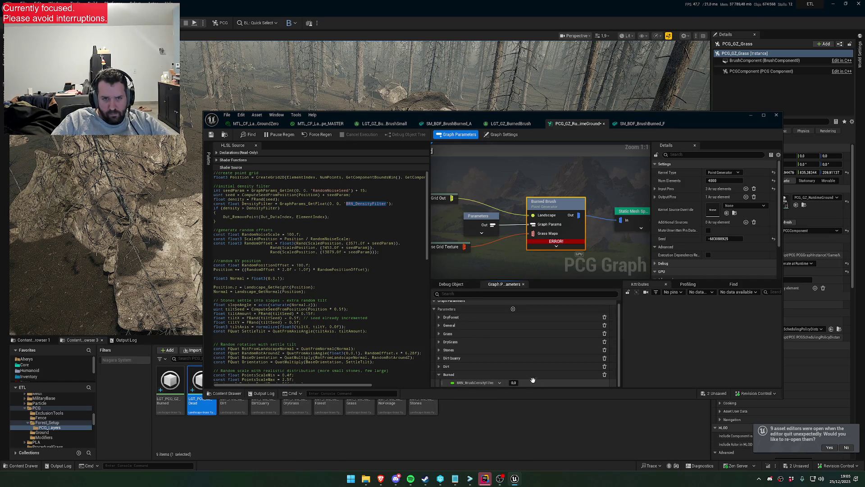
key("ctrl+c")
key("Return")
double_click(366, 204)
key("ctrl+v")
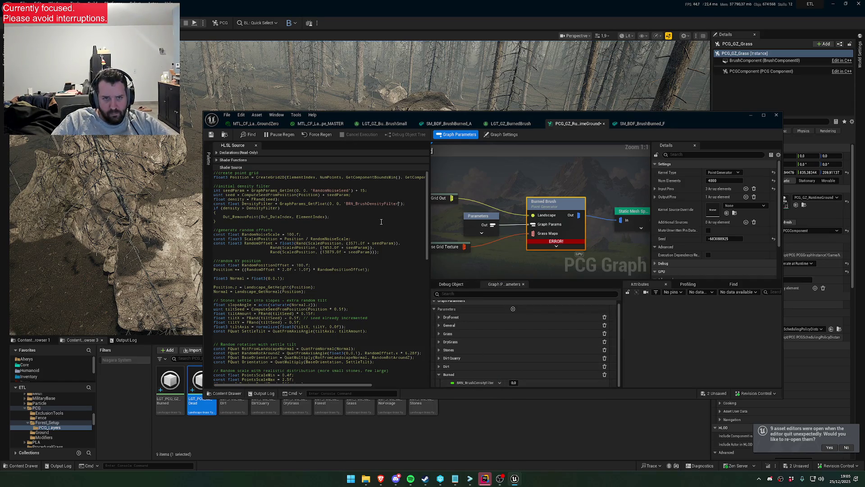
scroll(391, 261, "down", 10)
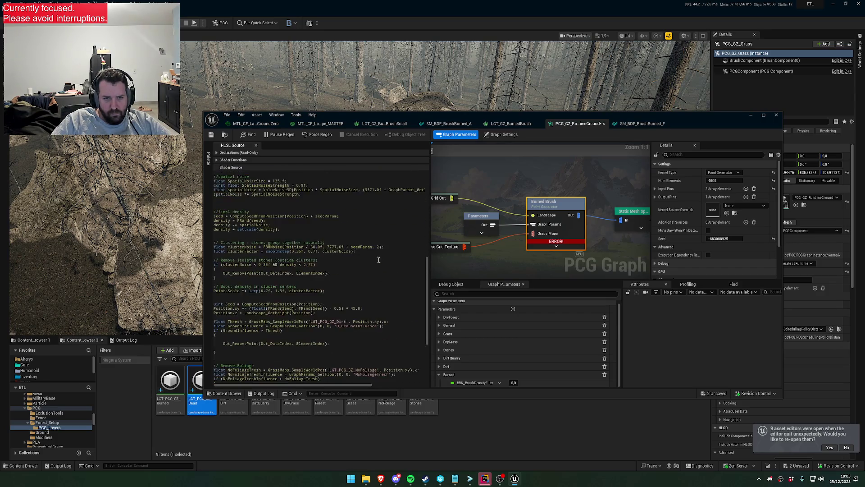
In the HLSL, change the grass map lookup from Dirt to Burned and reference BRN_GroundInfluence.
key("BackSpace")
key("BackSpace")
key("BackSpace")
type("Burned")
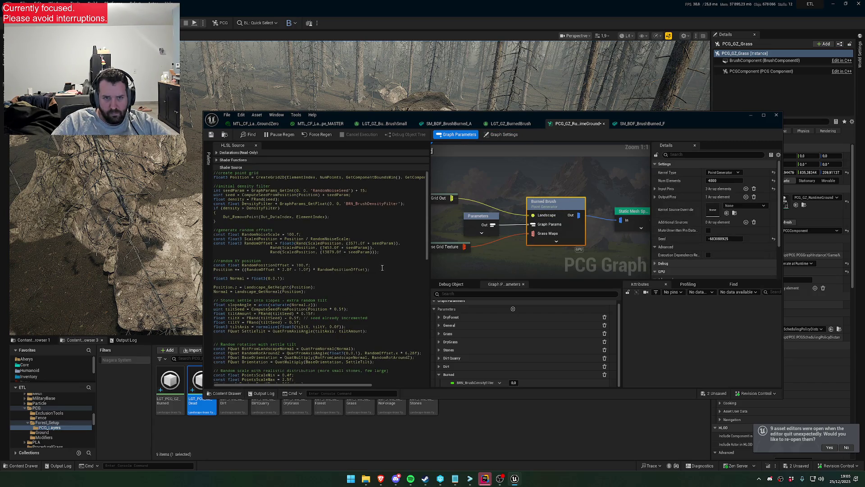
scroll(382, 267, "down", 15)
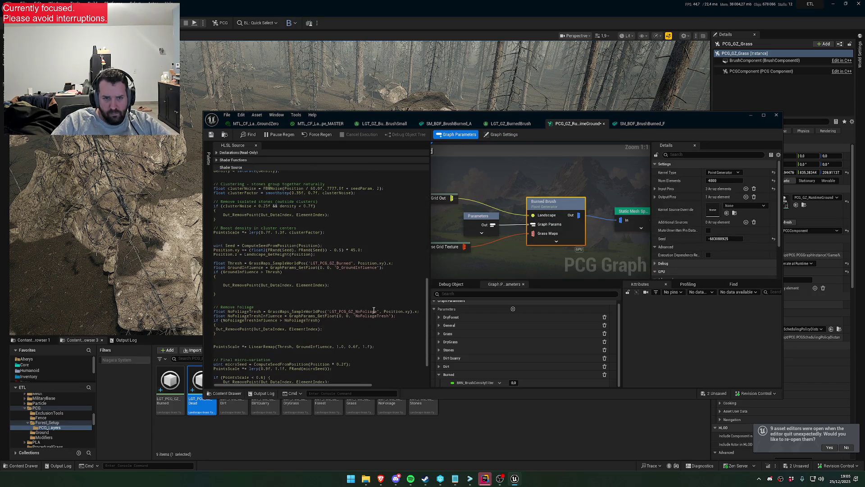
scroll(356, 272, "down", 1)
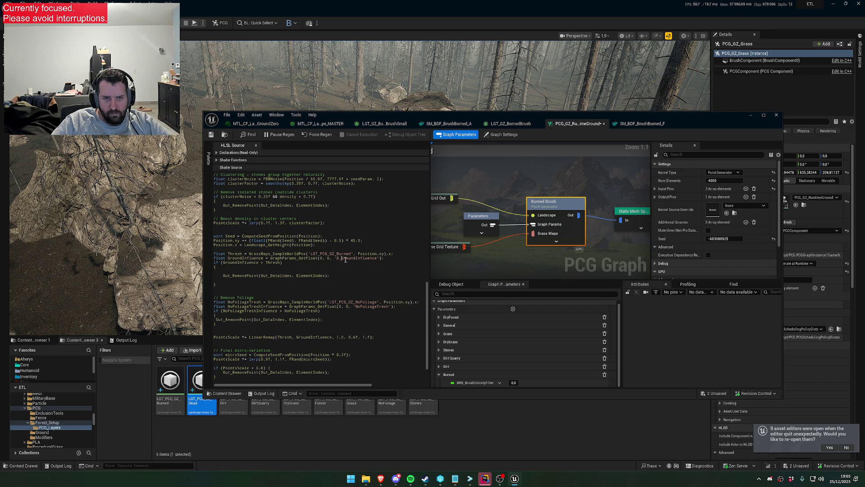
type("RN")
double_click(352, 258)
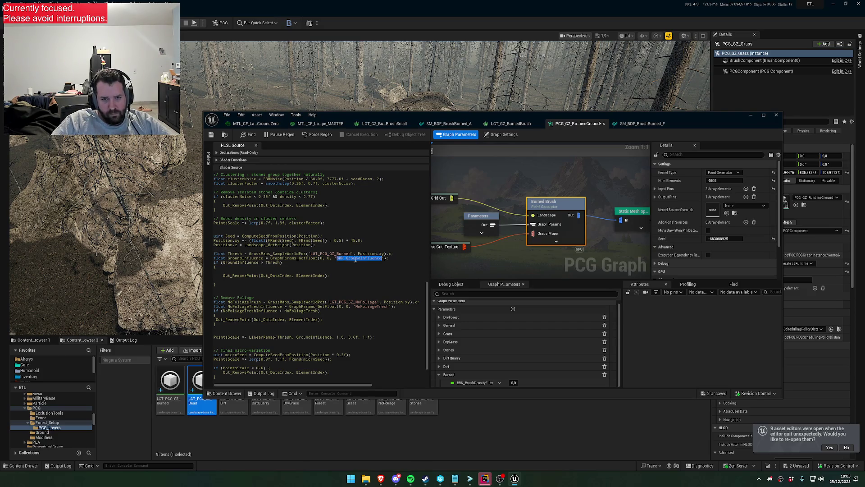
Add BRN_GroundInfluence at 0.2 above BRN_BrushDensityFilter, and set BRN_BrushDensityFilter to 1.0.
left_click(513, 309)
left_click(513, 374)
type("1")
key("Tab")
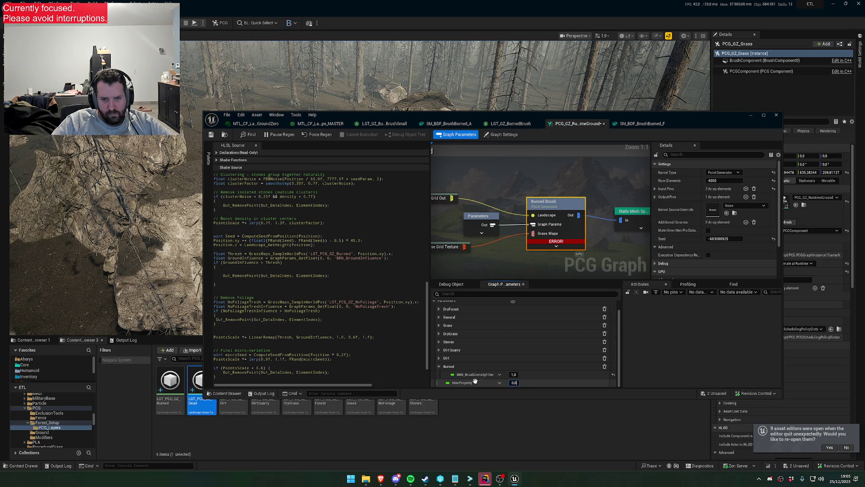
key("ctrl+v")
key("Tab")
key("Return")
type(",2")
key("Return")
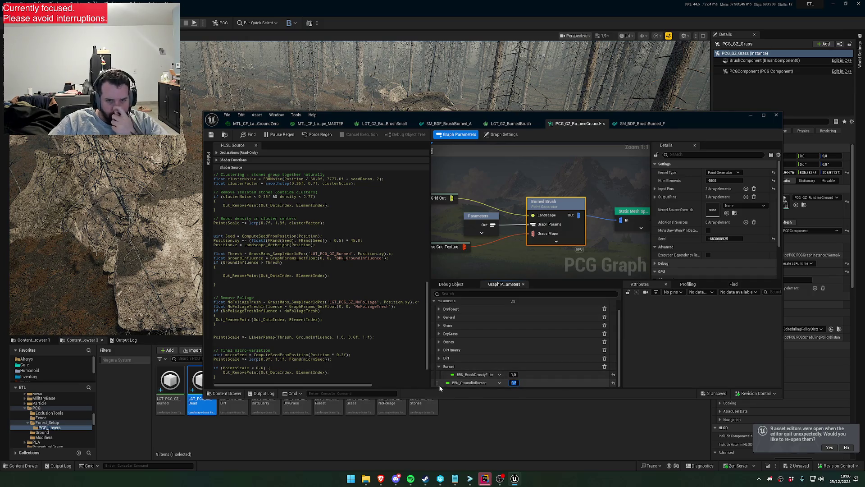
left_click_drag(439, 385, 449, 374)
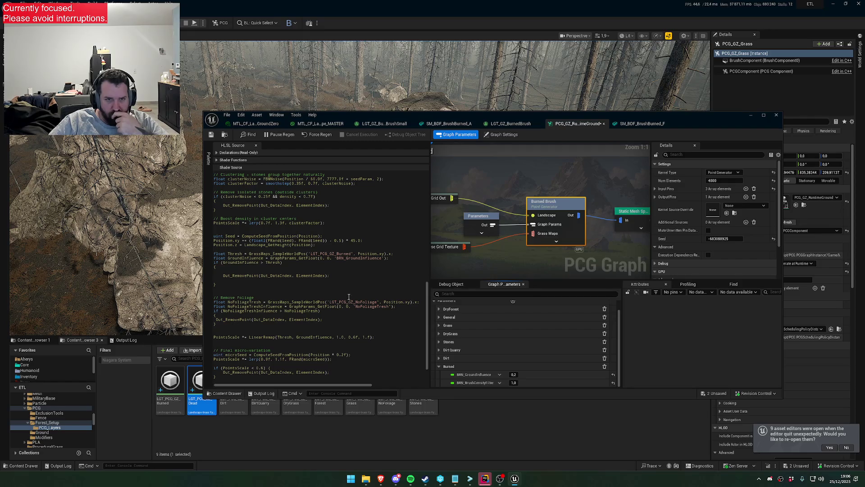
Add a BRN_BrushScaleMult parameter at 1.0 and make the HLSL read it.
scroll(352, 313, "down", 2)
left_click_drag(370, 384, 408, 384)
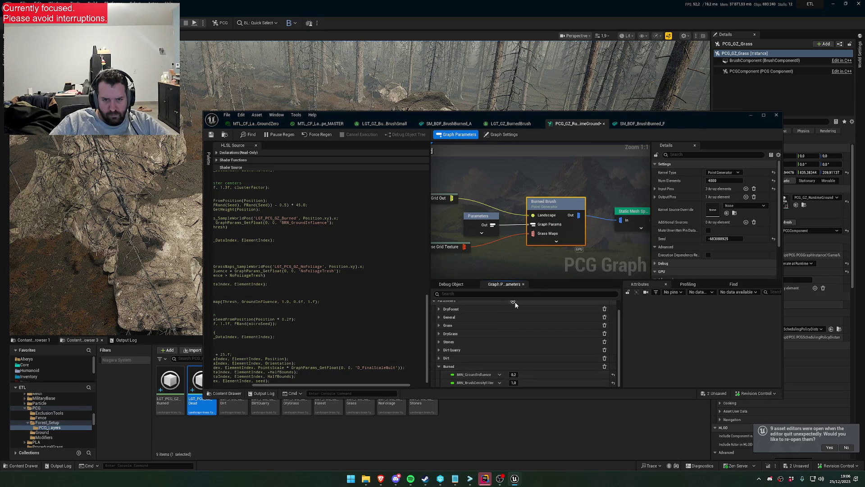
scroll(468, 383, "down", 1)
mouse_move(369, 383)
left_mouse_down()
mouse_move(415, 387)
mouse_move(234, 367)
mouse_move(336, 367)
left_mouse_up()
right_click(474, 382)
key("ctrl+v")
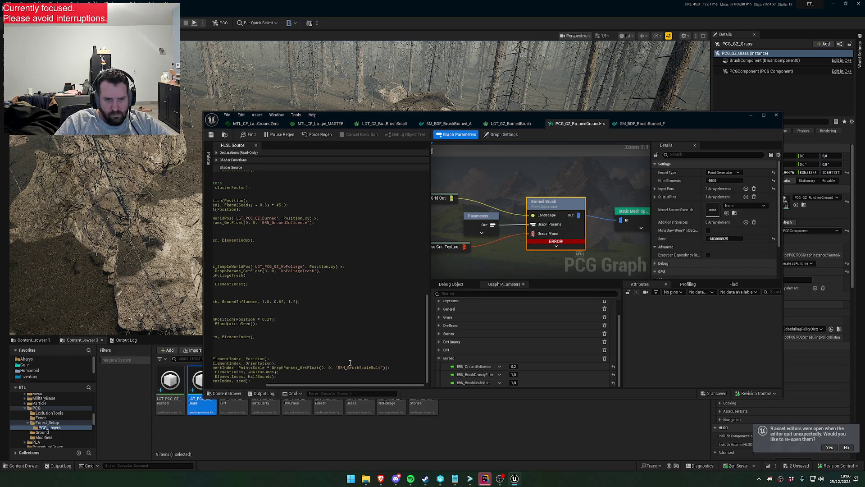
left_click_drag(320, 385, 268, 386)
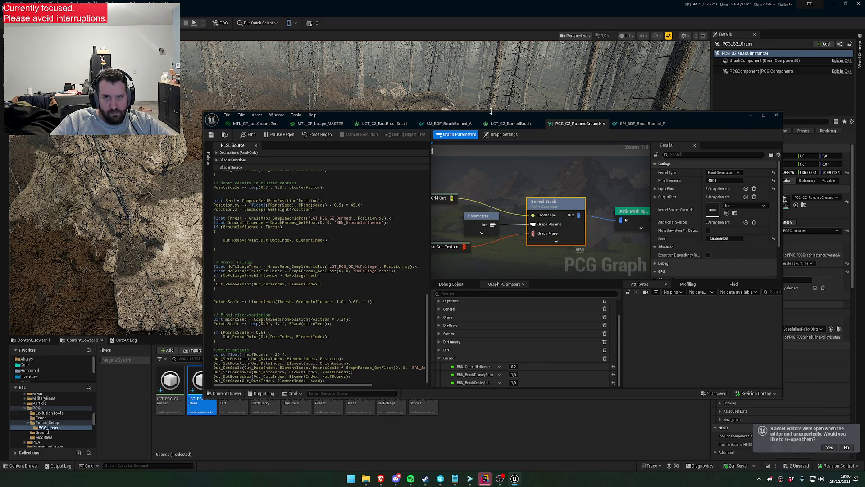
left_click_drag(491, 111, 471, 300)
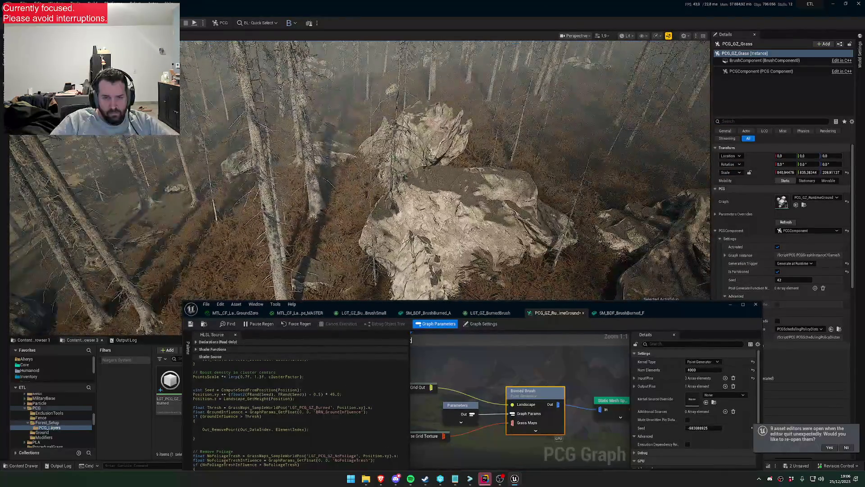
Clear the override materials and set the first spawner mesh entry to a burned brush mesh.
key("ctrl+shift+Tab")
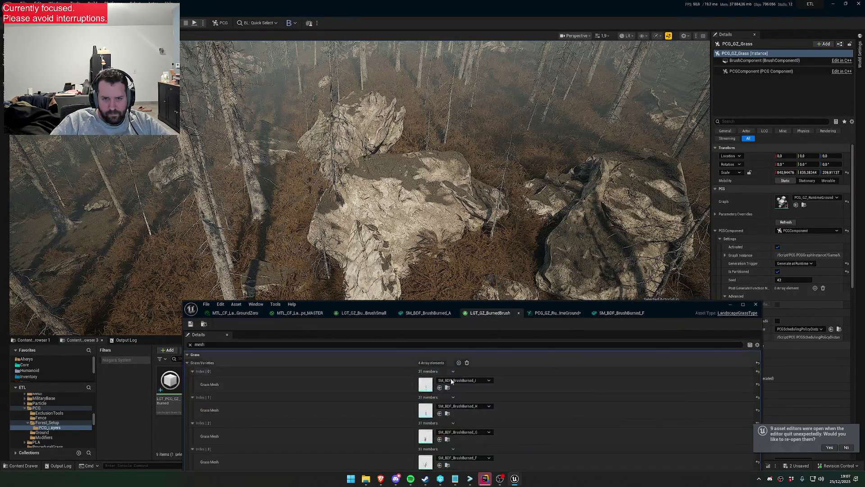
left_click(606, 312)
left_click(551, 313)
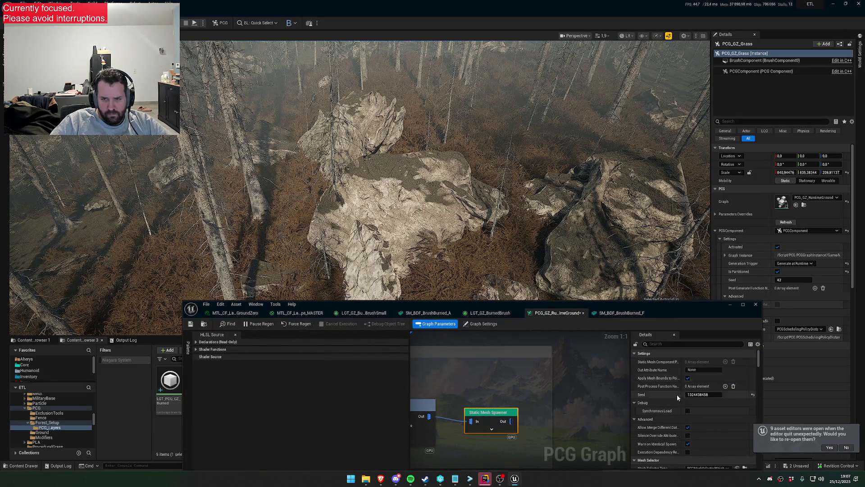
scroll(691, 402, "down", 3)
scroll(703, 412, "down", 2)
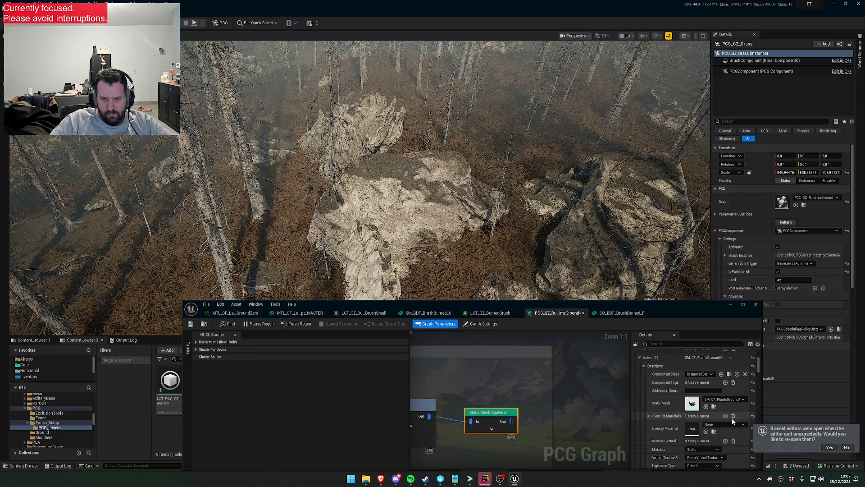
left_click(733, 416)
left_click_drag(675, 306, 507, 201)
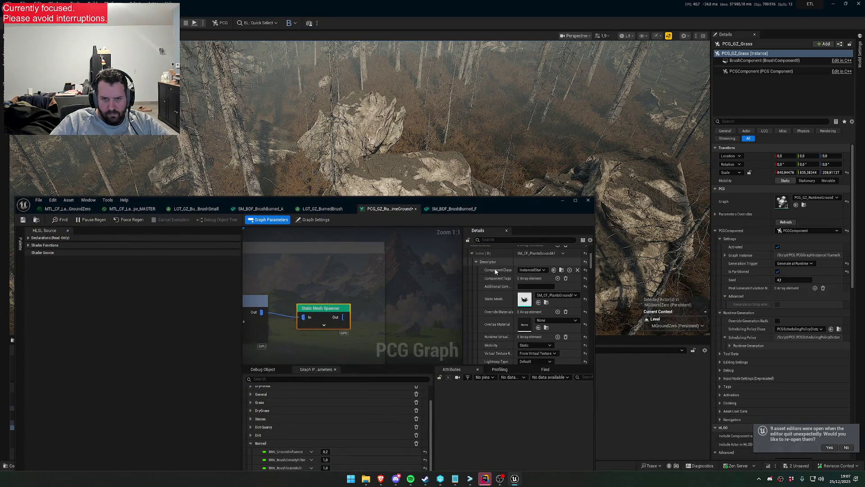
key("ctrl+v")
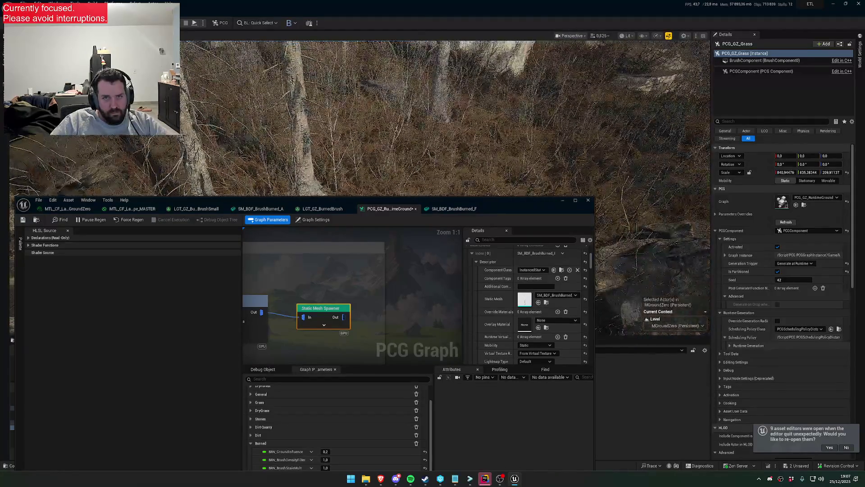
left_click(443, 209)
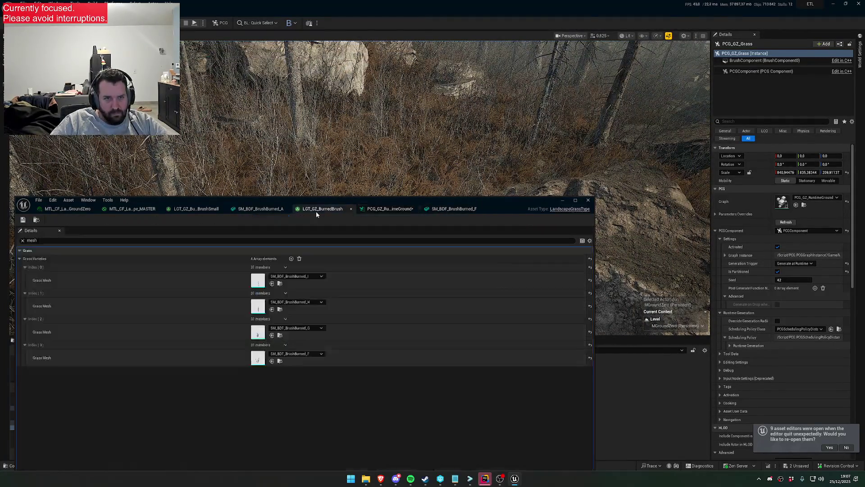
key("ctrl+Tab")
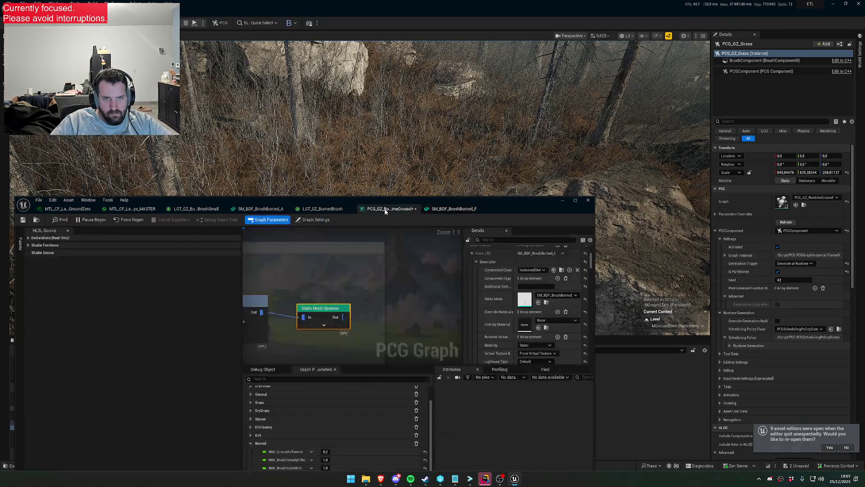
Delete the leftover mesh entries and duplicate the remaining burned brush entry.
scroll(476, 262, "up", 2)
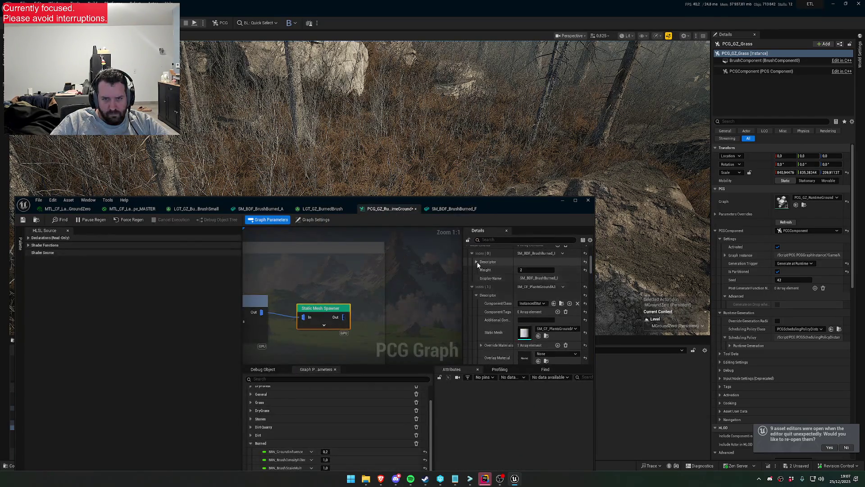
left_click(472, 287)
scroll(559, 298, "up", 2)
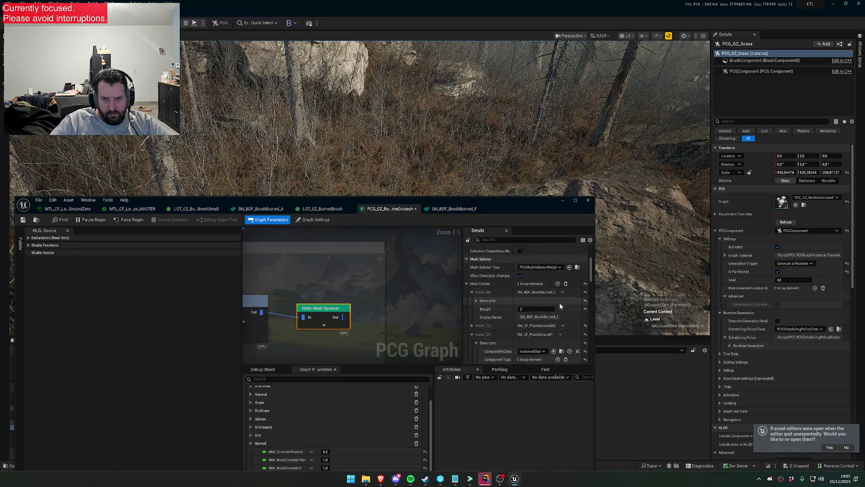
left_click(471, 293)
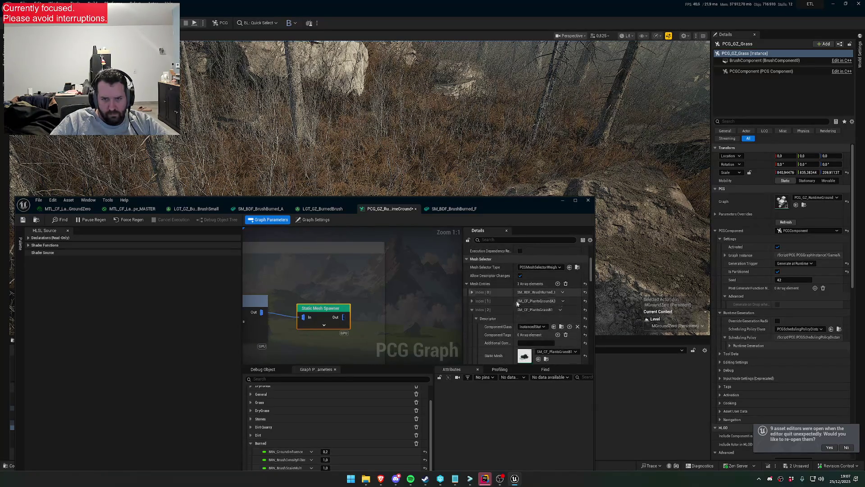
left_click(560, 309)
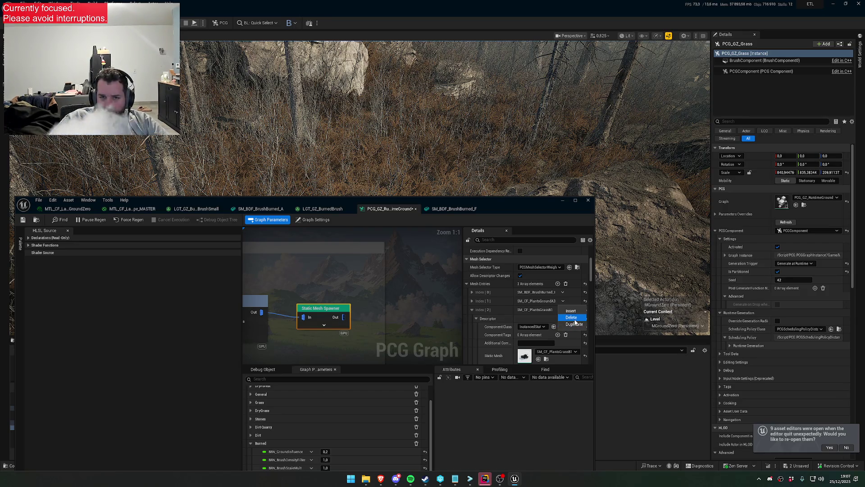
left_click(571, 318)
left_click(563, 301)
left_click(570, 308)
left_click(562, 292)
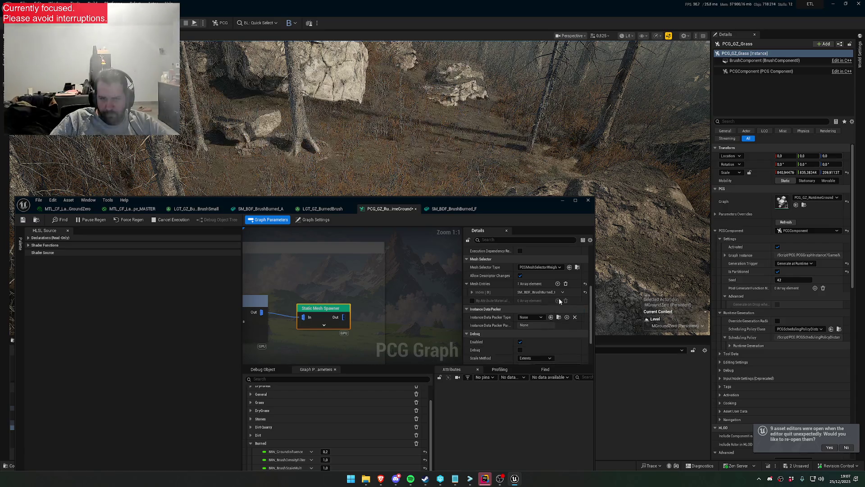
left_click(569, 316)
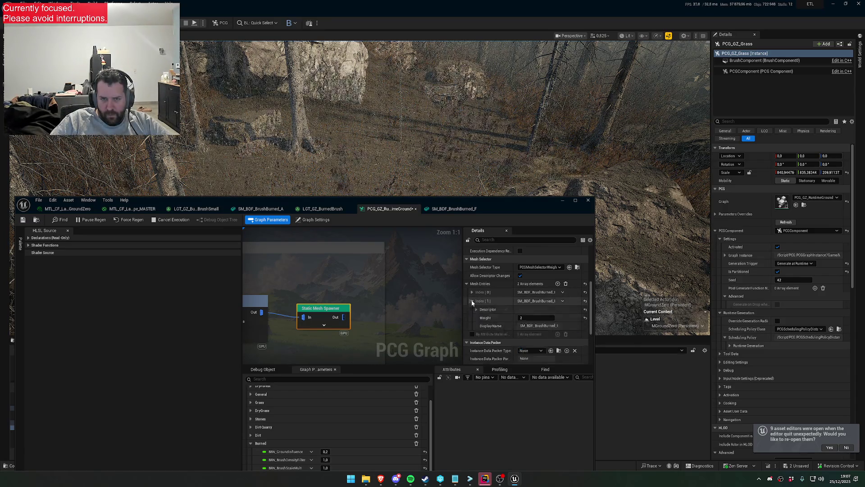
Filter Details to 'static mesh' and switch the second entry to another burned brush variant.
left_click(503, 240)
type("mesh")
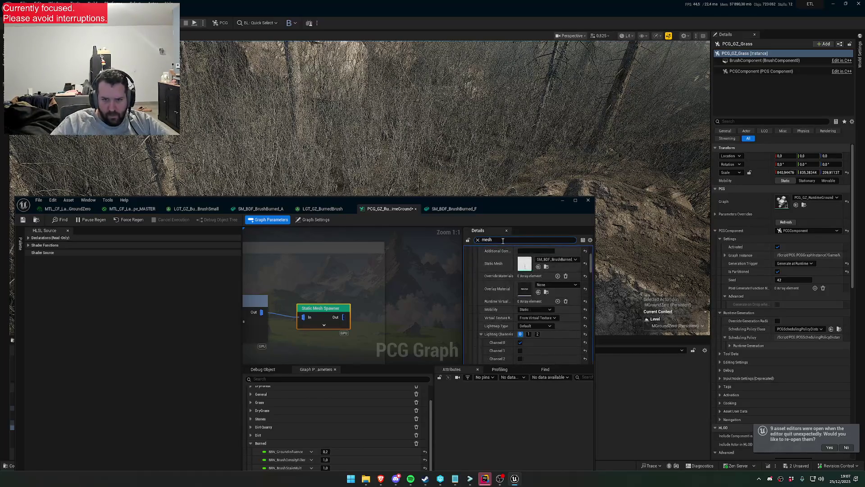
key("Home")
type("static")
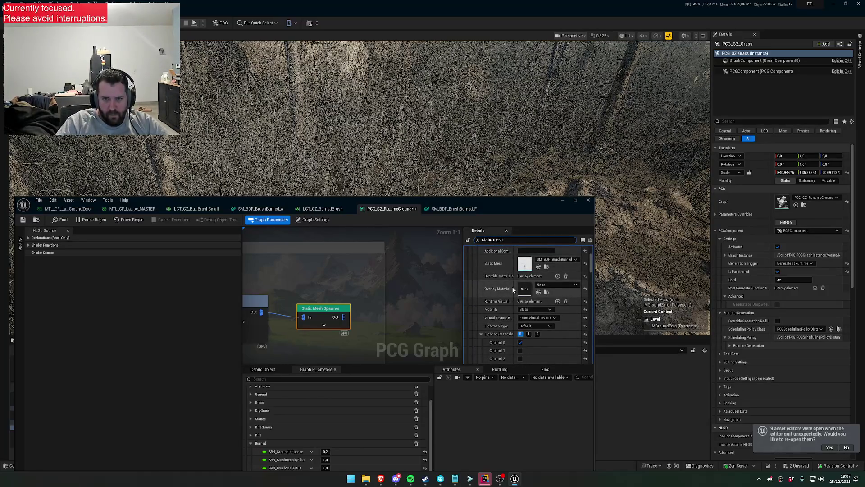
left_click(540, 358)
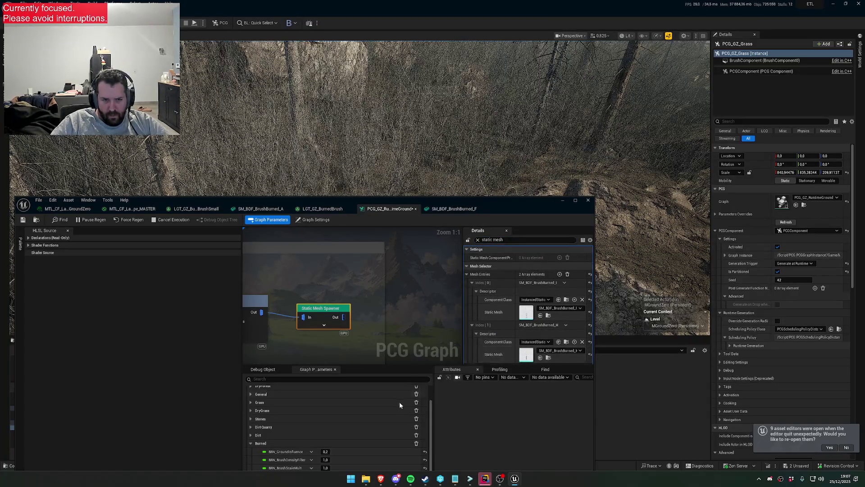
Duplicate the second mesh entry and set the third entry to SM_BDF_BrushBurned_I.
mouse_move(320, 206)
left_mouse_down()
mouse_move(357, 254)
mouse_move(465, 200)
mouse_move(359, 168)
left_mouse_up()
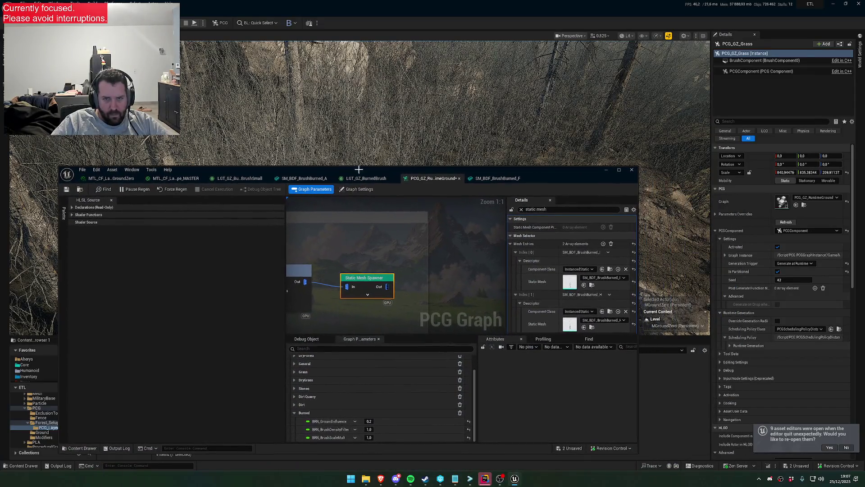
left_click(515, 250)
left_click(610, 261)
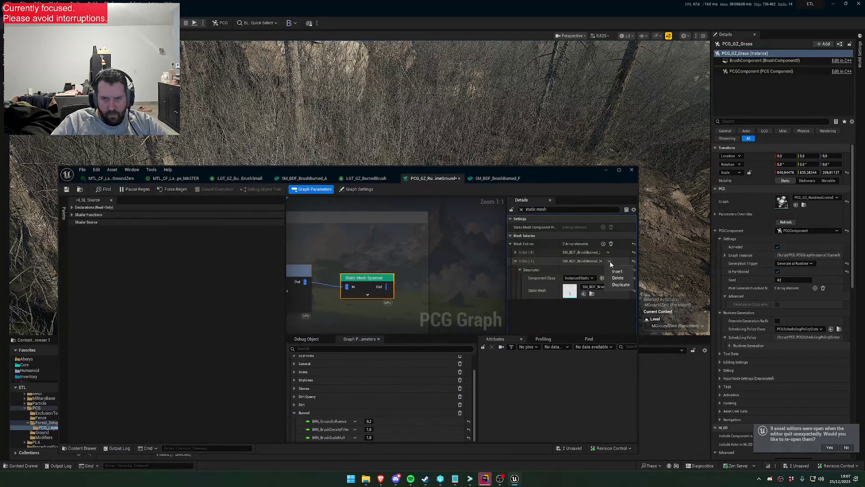
left_click(608, 281)
scroll(599, 293, "down", 2)
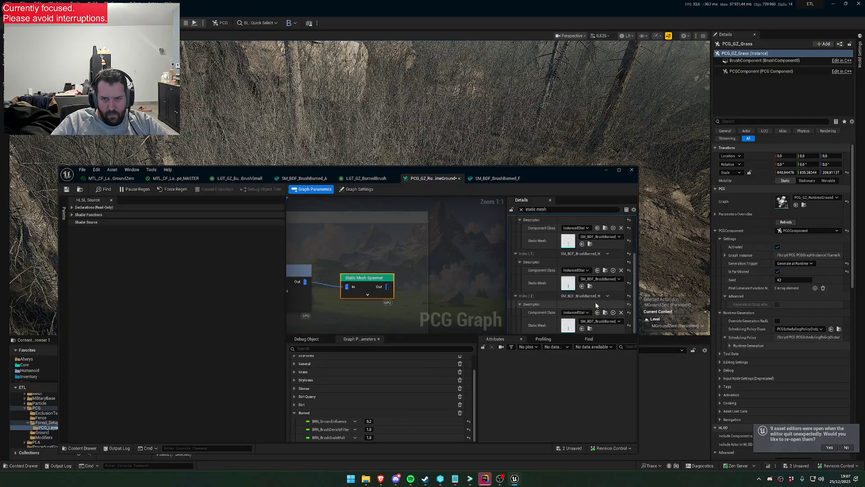
left_click(610, 321)
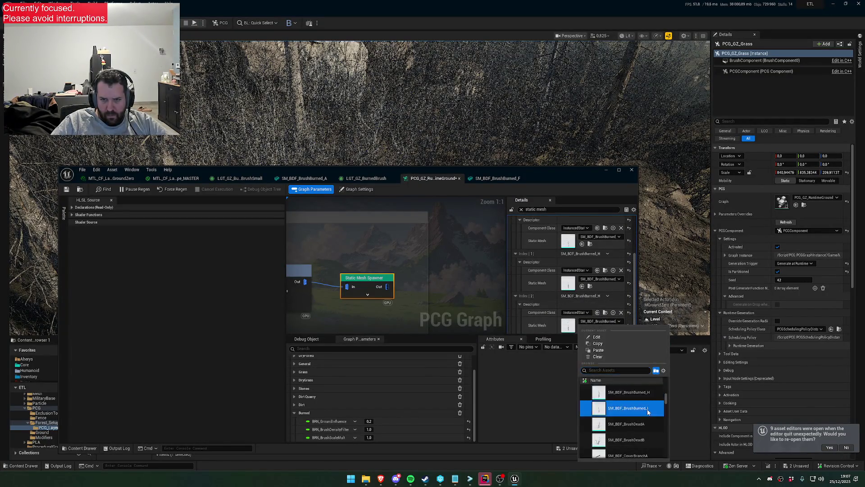
left_click(631, 409)
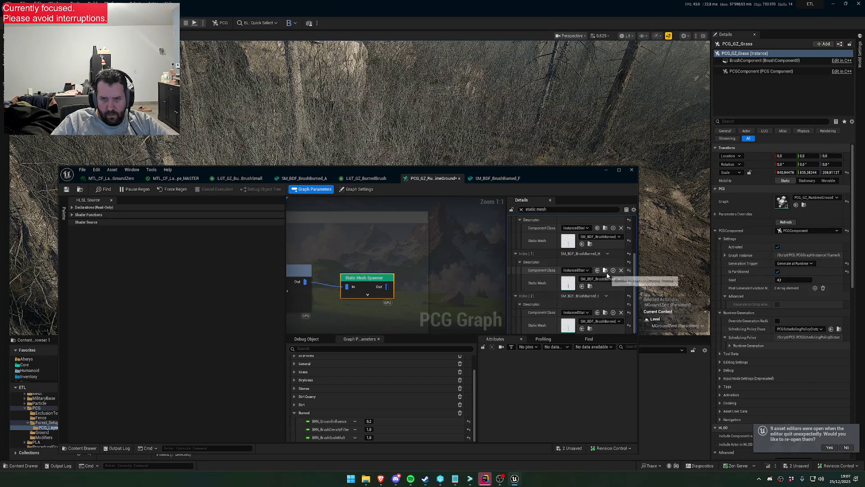
Duplicate again to add a fourth entry, Index [3], using SM_BDF_BrushBurned_E.
left_click(516, 254)
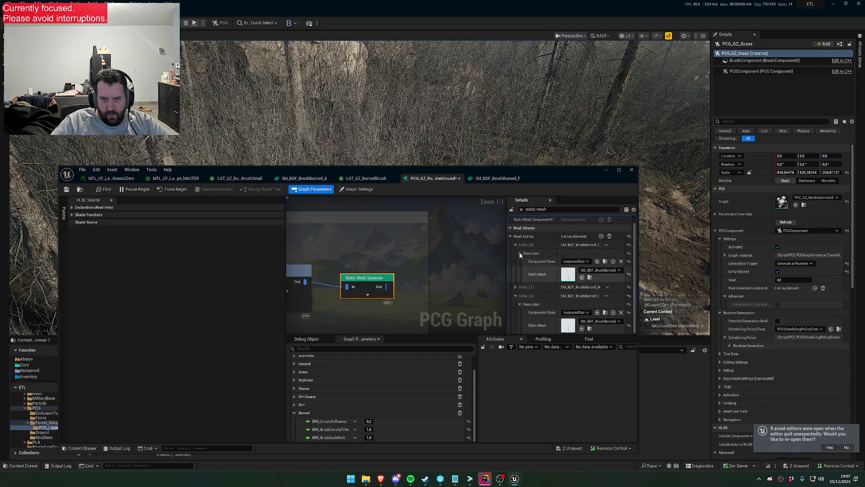
left_click(514, 245)
left_click(608, 270)
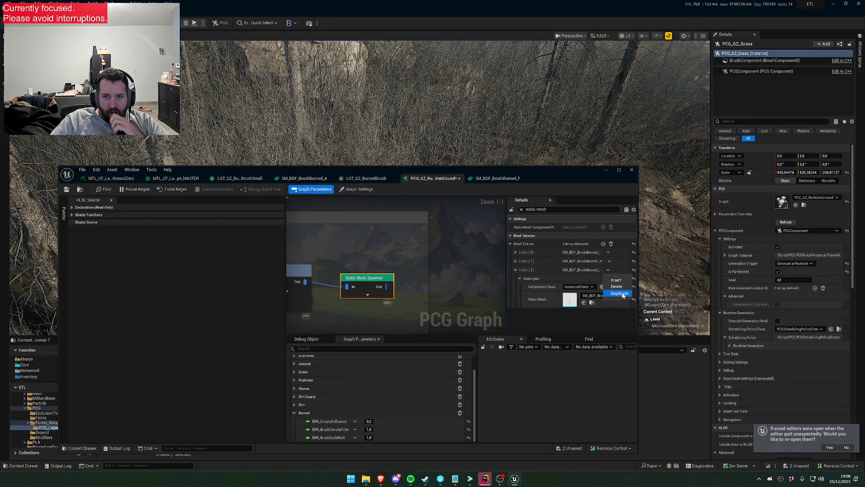
left_click(619, 293)
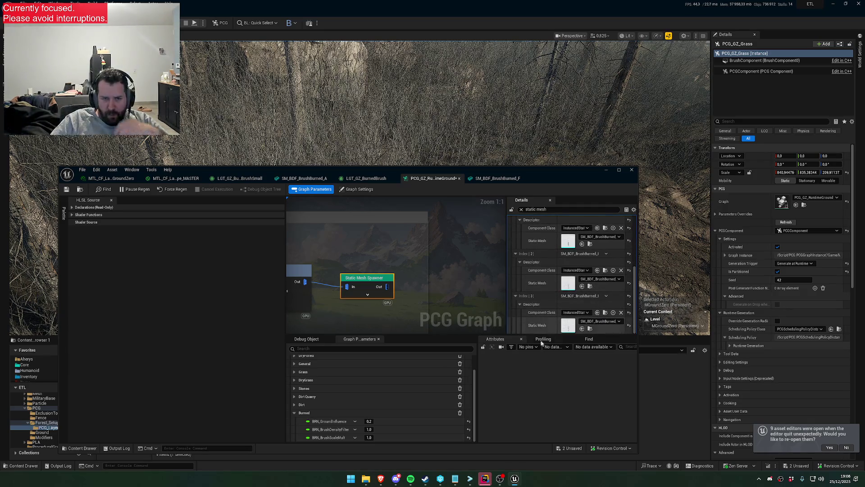
left_click(620, 322)
scroll(640, 423, "up", 3)
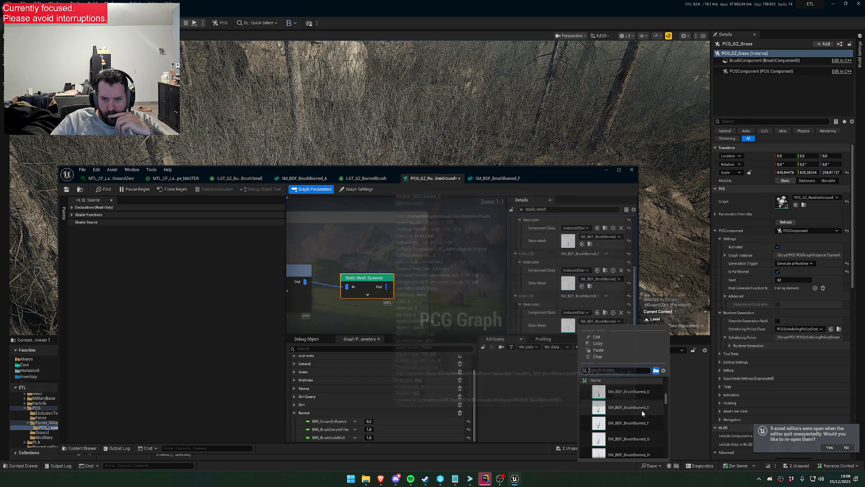
left_click(640, 408)
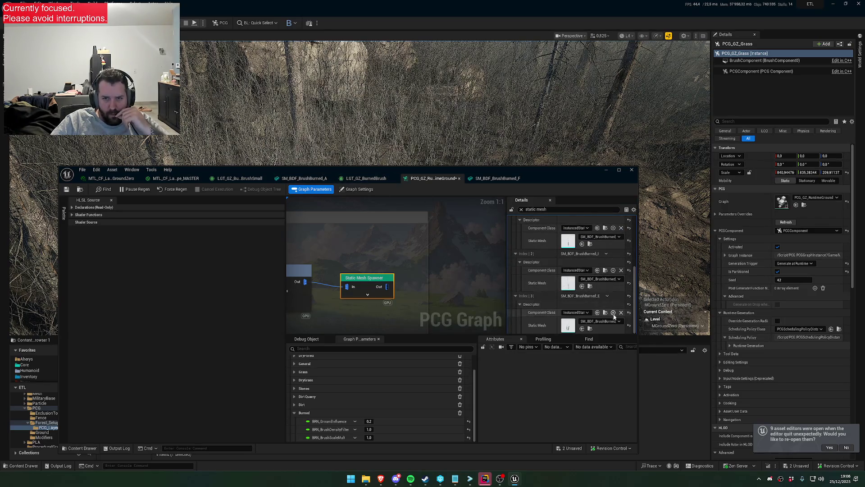
left_click_drag(518, 171, 514, 288)
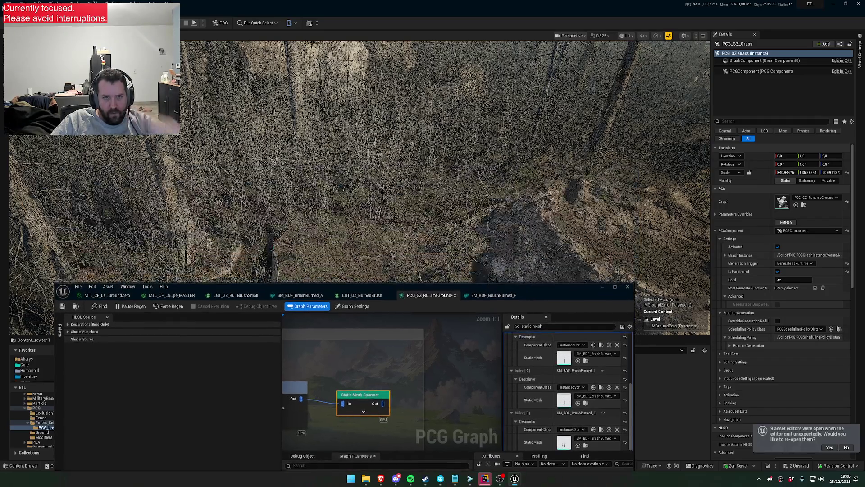
Fly the viewport camera into the foggy forest and dry bushes to inspect brush coverage.
key("s")
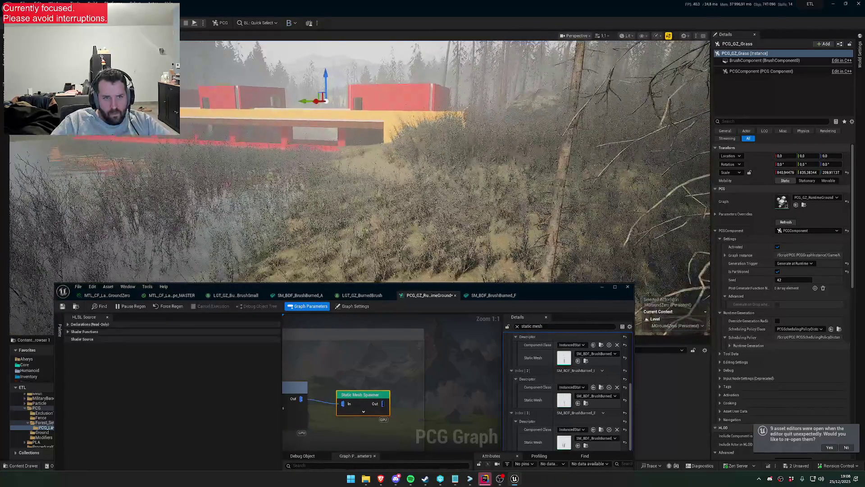
key("w")
key("w")
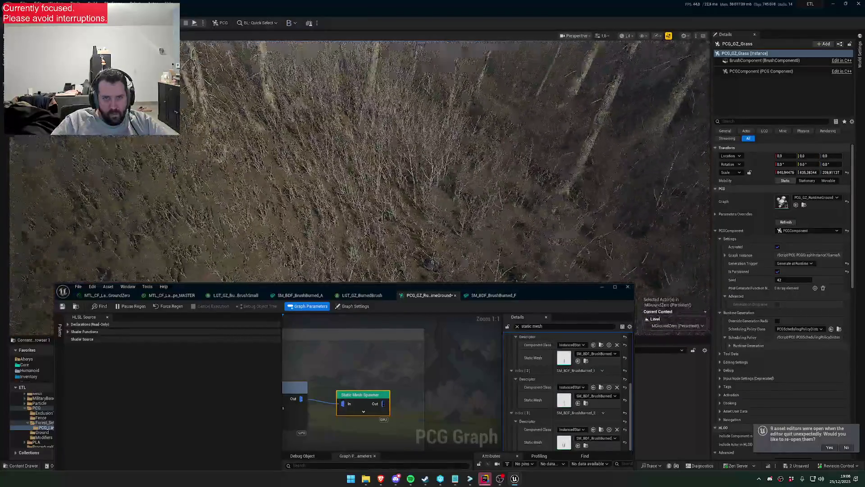
key("s")
key("w")
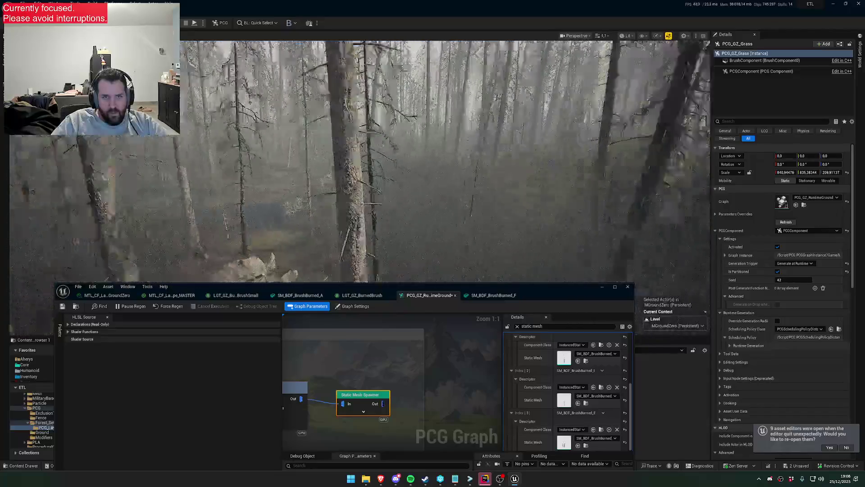
key("w")
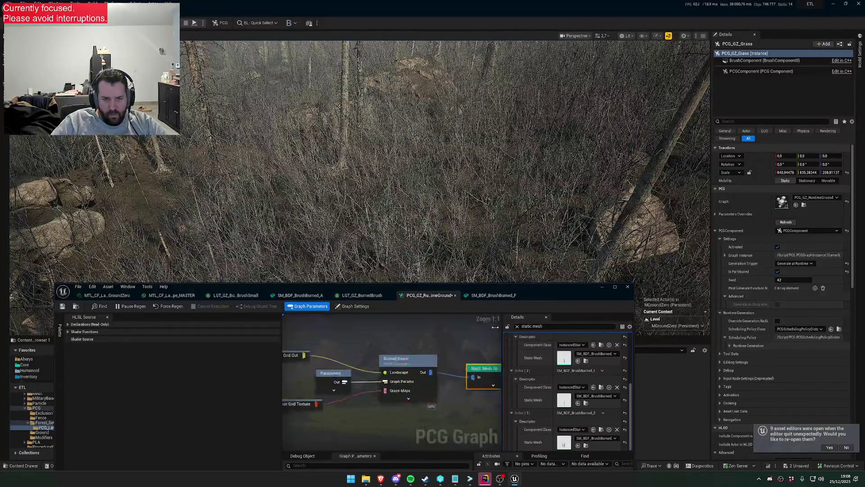
key("w")
Clear the Details filter and lower the Burned Brush node's Num Elements to 1000, then 200.
left_click(414, 362)
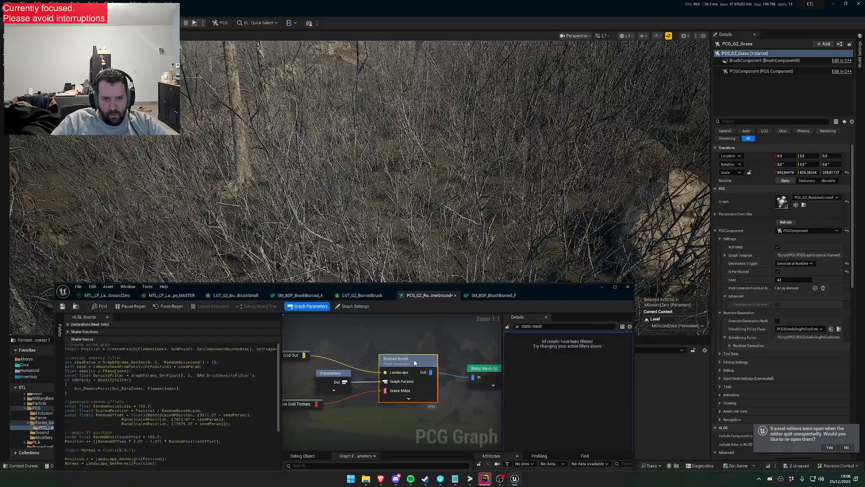
left_click(518, 326)
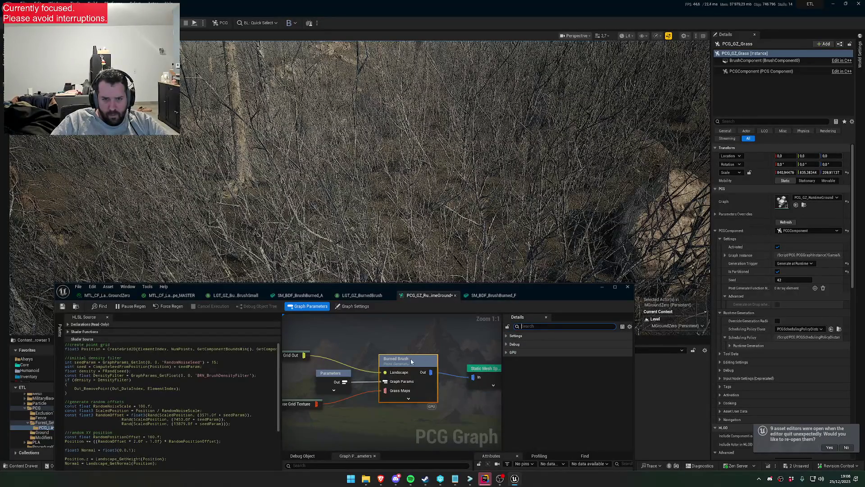
left_click(505, 335)
left_click(588, 352)
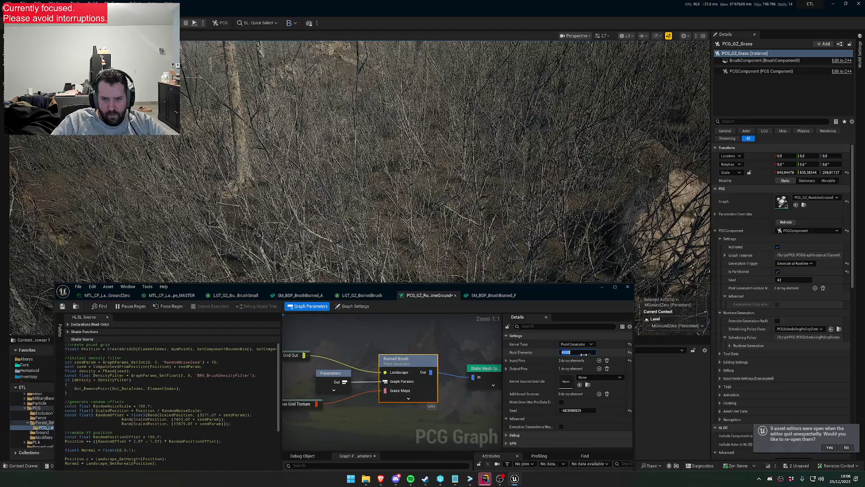
type("10")
key("Return")
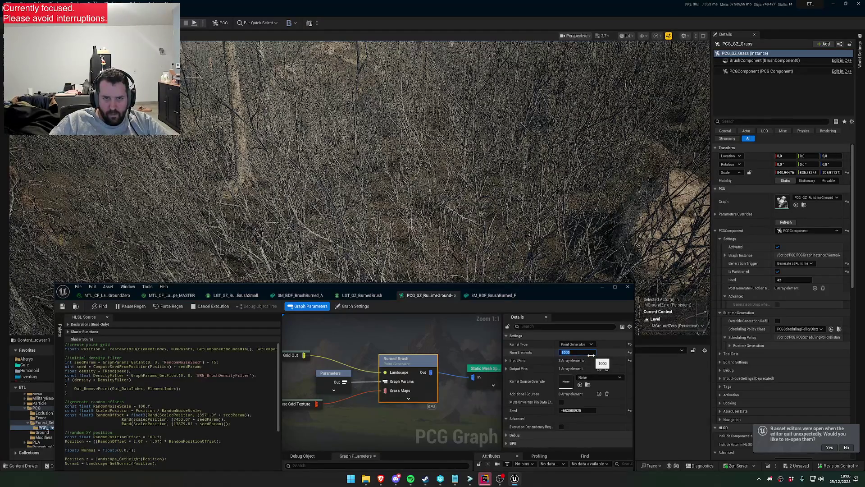
type("200")
key("Return")
left_click(423, 340)
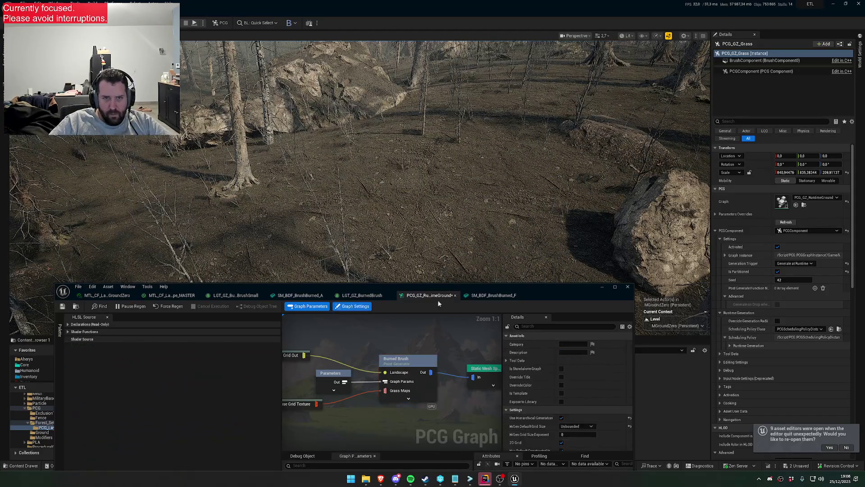
Fly through the forest to inspect the now-sparse burned brush among the dead trunks.
scroll(360, 157, "down", 4)
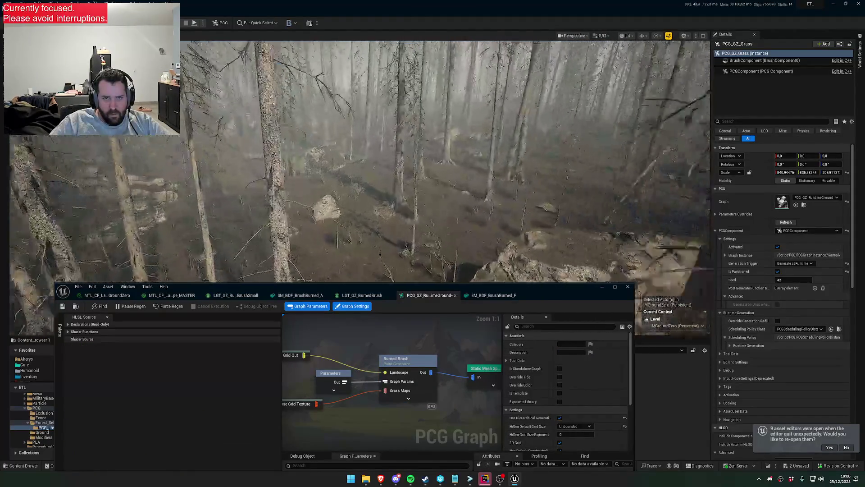
scroll(360, 158, "down", 1)
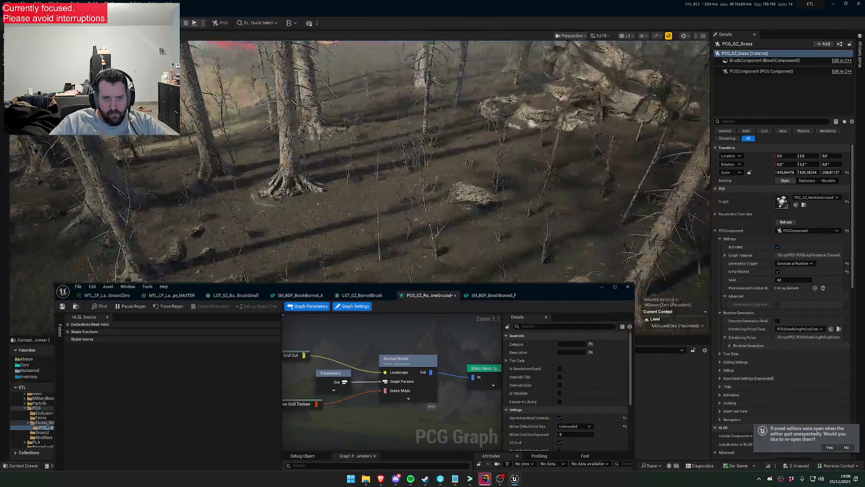
scroll(360, 158, "up", 3)
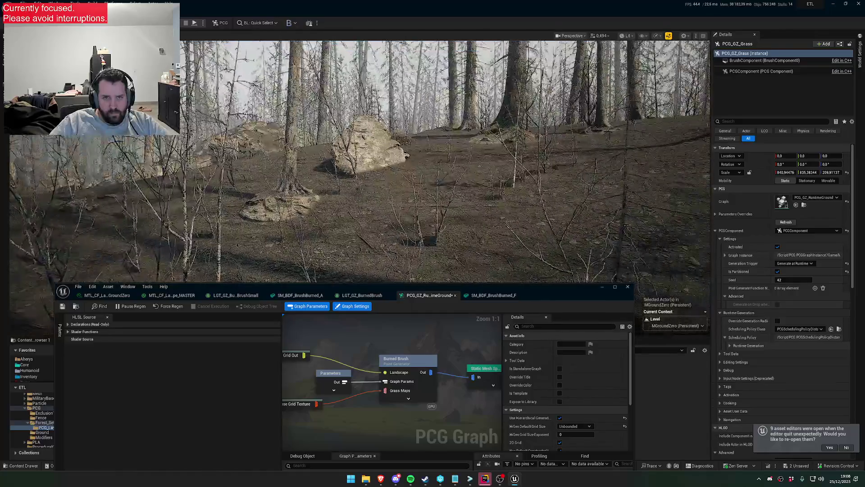
scroll(360, 158, "down", 1)
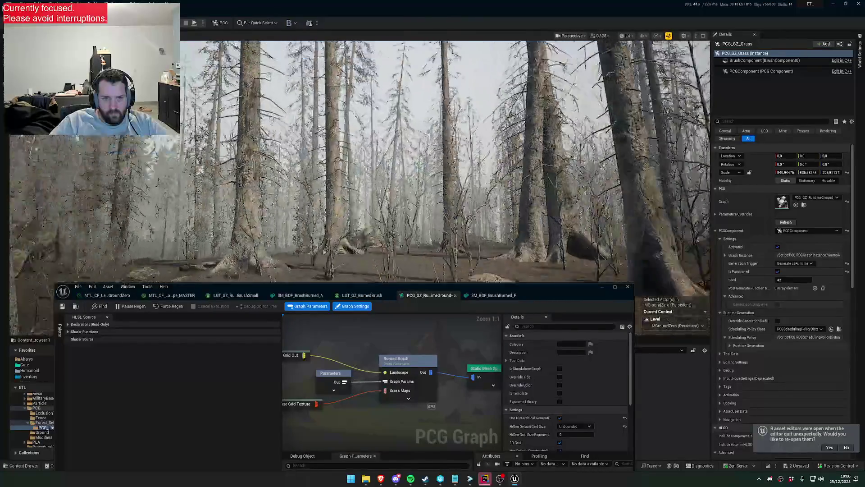
scroll(361, 158, "down", 1)
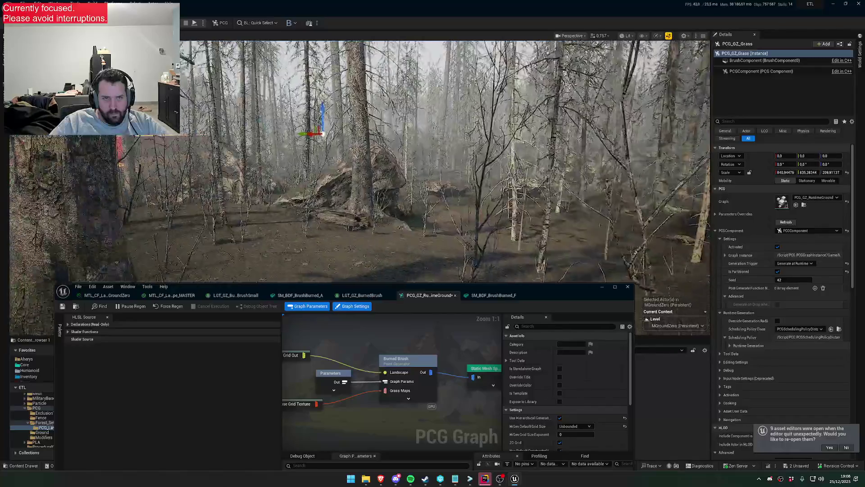
scroll(361, 158, "up", 1)
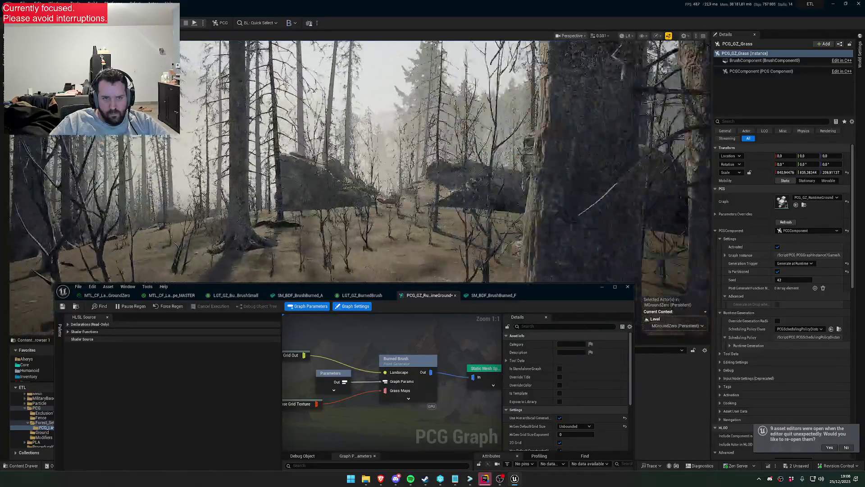
scroll(361, 158, "down", 2)
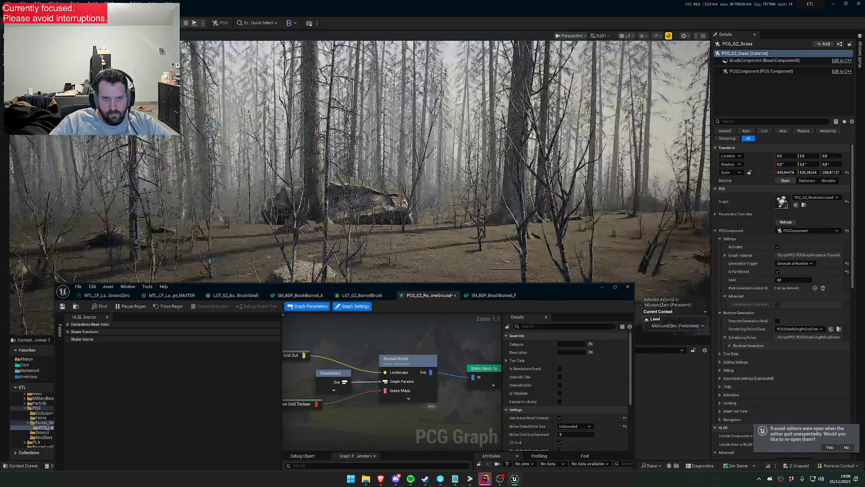
scroll(360, 158, "up", 3)
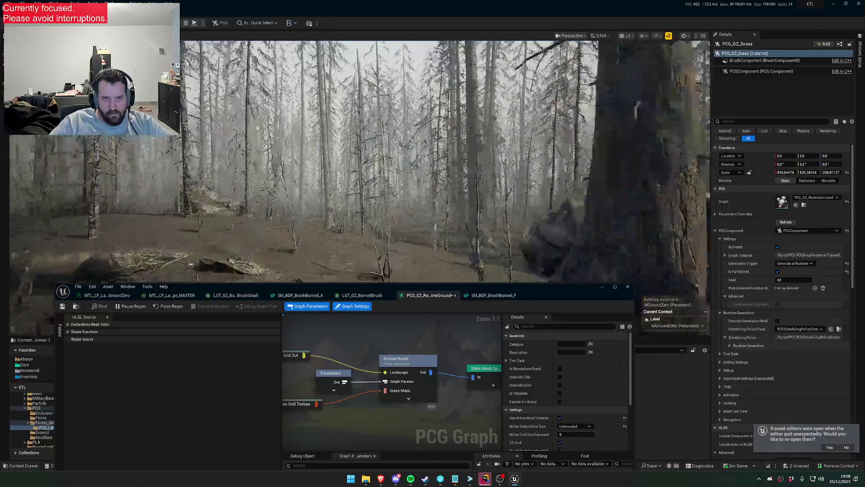
scroll(526, 273, "down", 1)
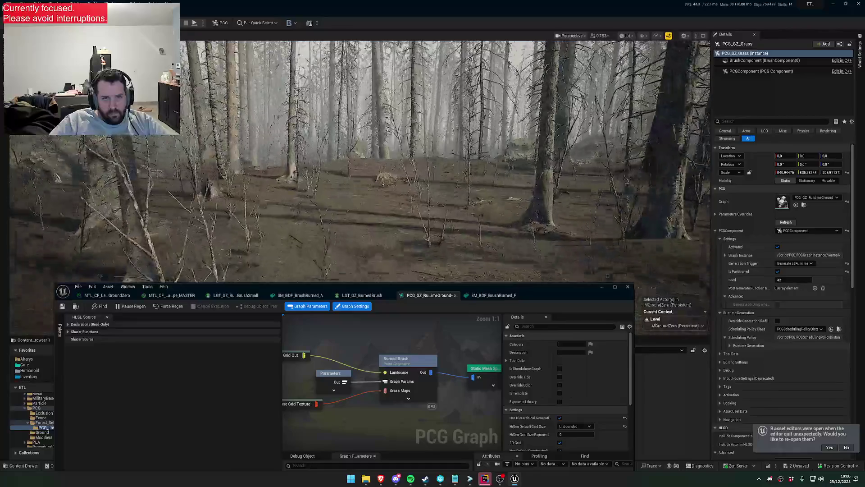
Raise the PCG graph editor and select all of the Burned Brush node's HLSL source.
left_click_drag(528, 293, 536, 223)
left_click(412, 294)
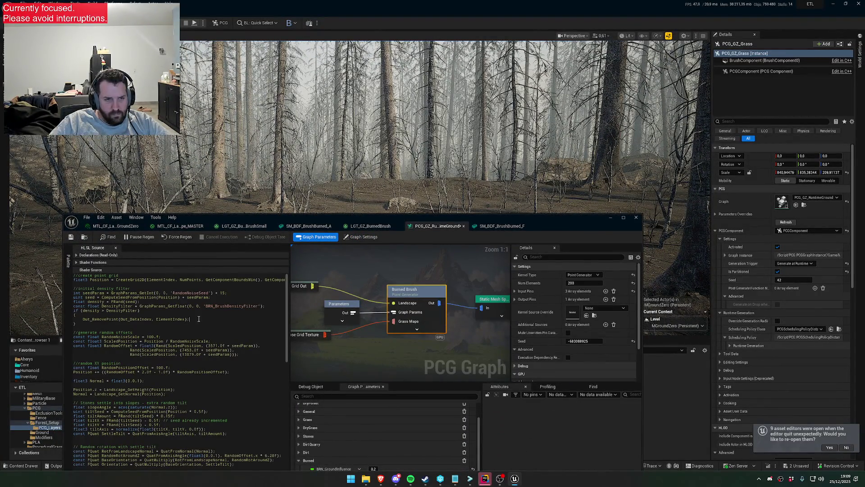
key("ctrl+a")
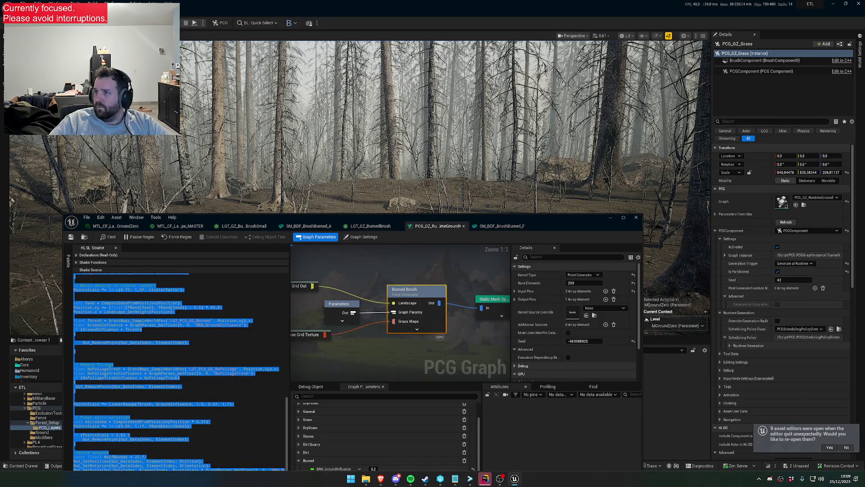
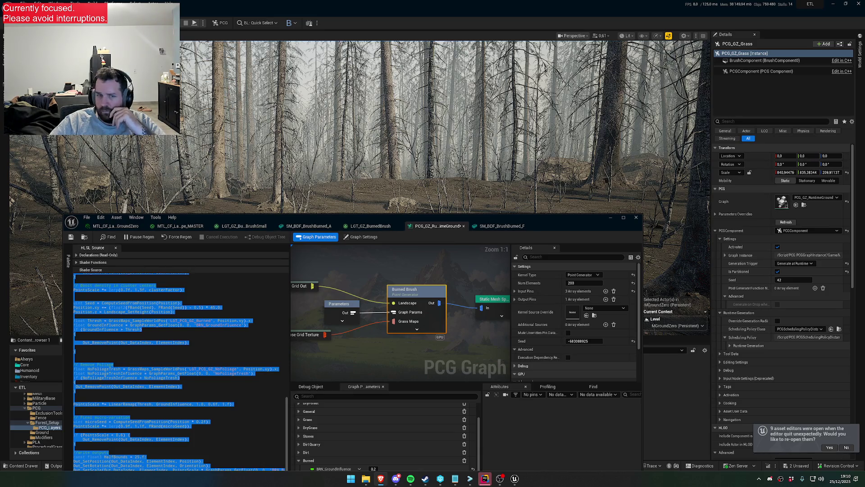
Replace the Burned Brush shader source with the new HLSL generator code.
left_click(242, 324)
key("ctrl+a")
key("Delete")
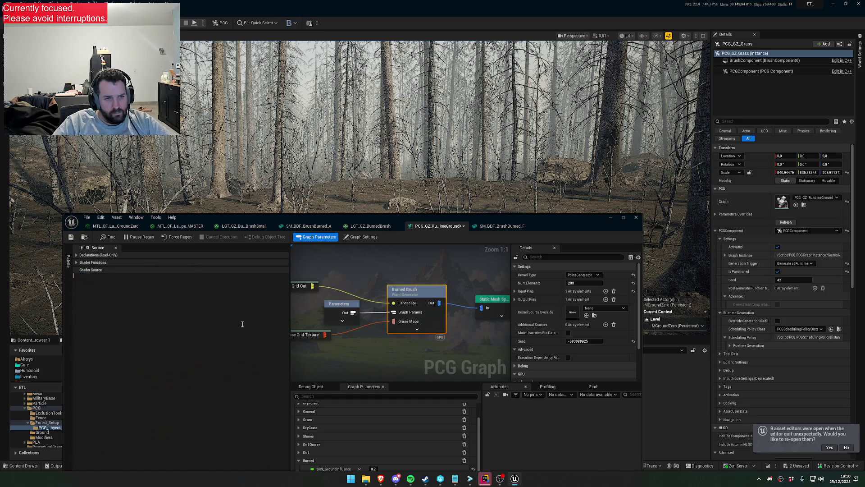
key("ctrl+v")
Set the Burned Brush node's Num Elements to 500.
left_click(368, 259)
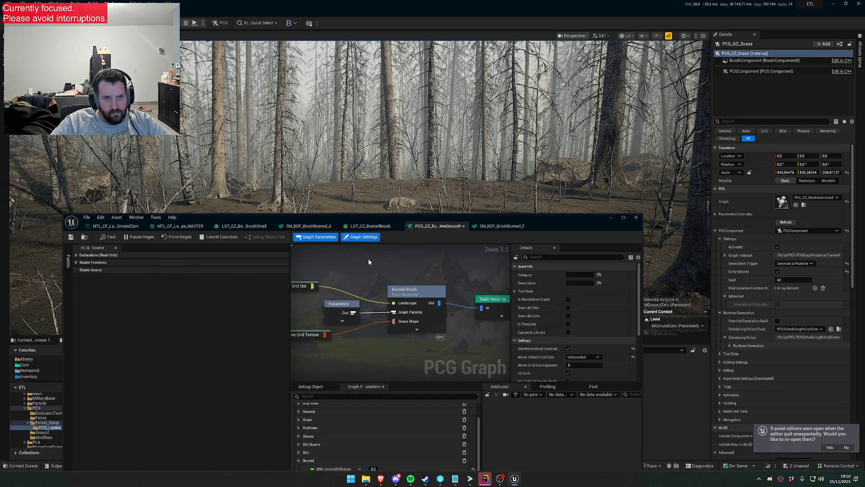
left_click_drag(337, 211, 336, 212)
left_click(416, 294)
left_click(581, 283)
type("500")
key("Return")
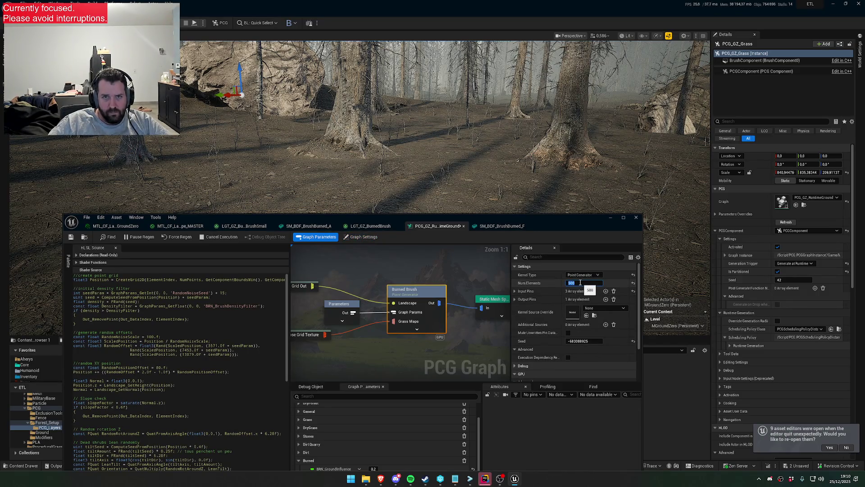
Fly through the regenerated forest to inspect the brush, then select the Static Mesh Spawner node.
left_click_drag(360, 135, 360, 136)
left_click_drag(484, 169, 484, 169)
left_click_drag(361, 218, 293, 270)
left_click_drag(485, 169, 485, 169)
scroll(484, 169, "up", 1)
key("w")
scroll(361, 154, "up", 2)
key("w")
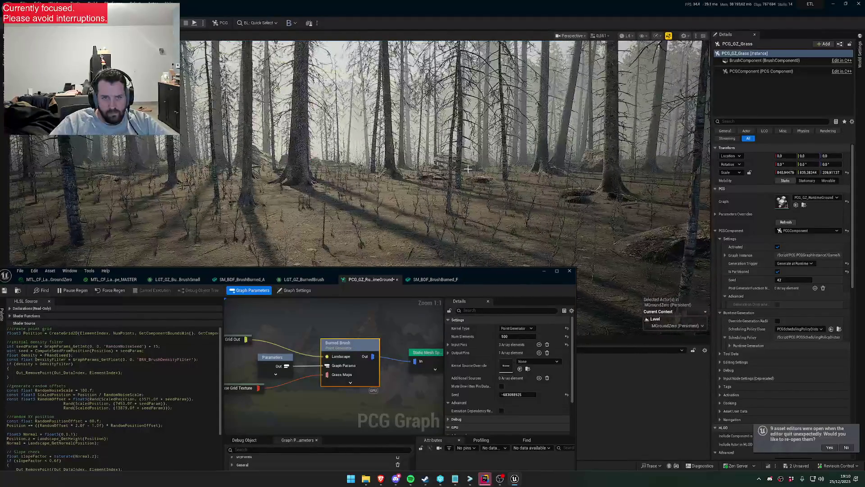
scroll(361, 153, "down", 2)
scroll(360, 153, "up", 2)
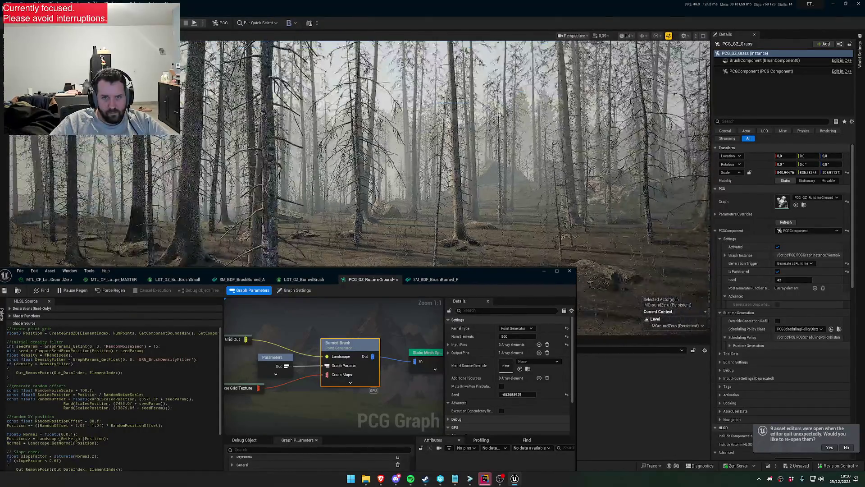
key("w")
key("w")
scroll(360, 153, "down", 1)
key("w")
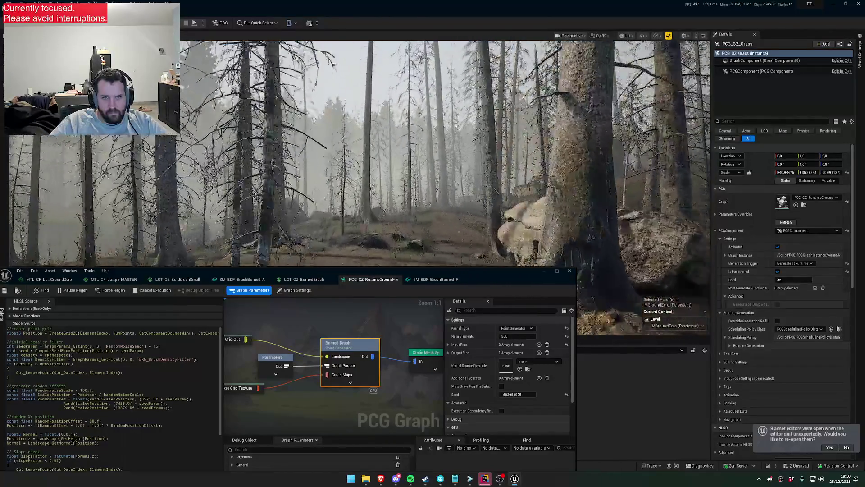
scroll(360, 153, "down", 1)
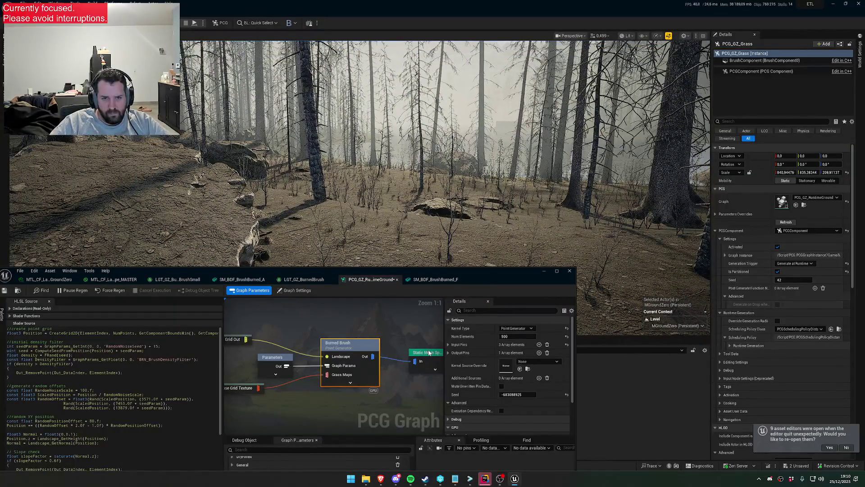
left_click(429, 353)
scroll(483, 361, "down", 5)
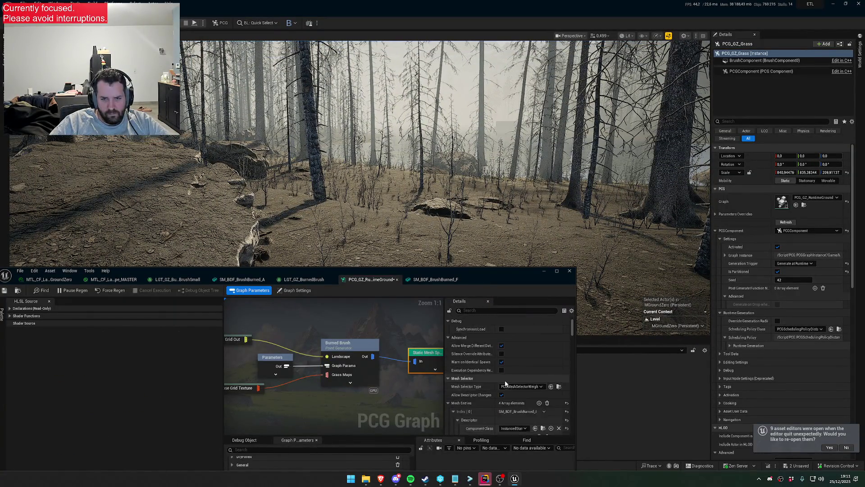
Filter the Content Browser by 'brush' and select the eleven brush meshes.
left_click(544, 271)
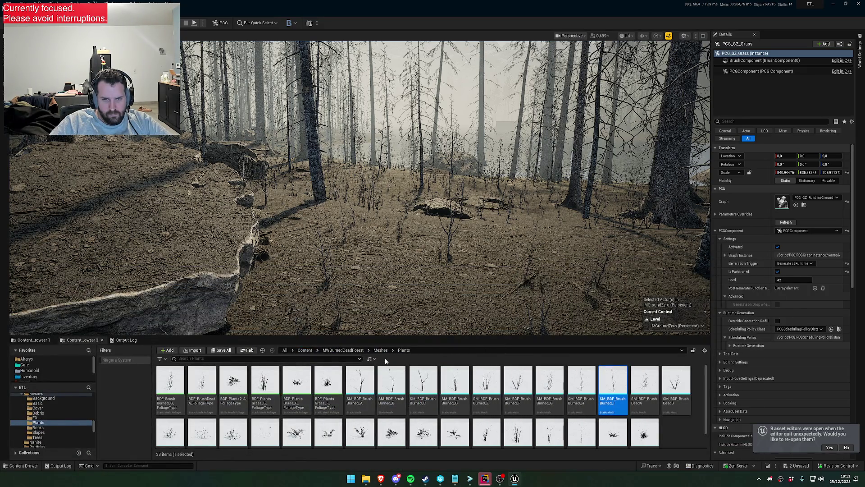
left_click(329, 359)
type("brush")
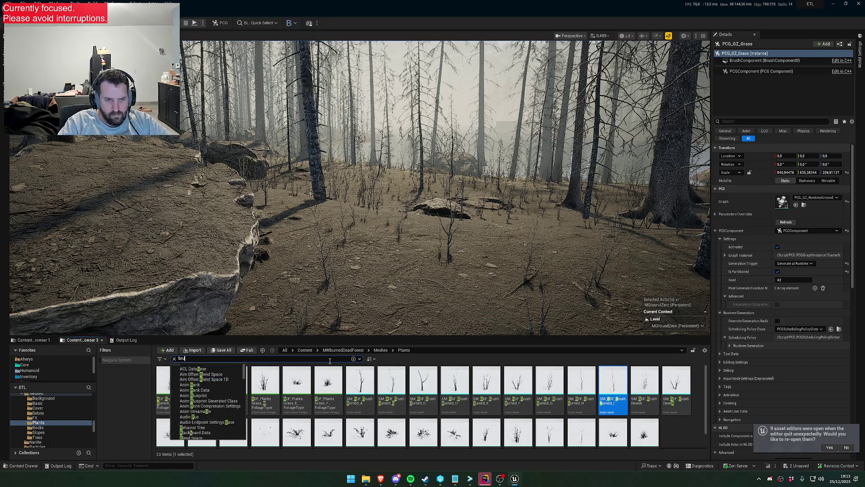
left_click(369, 404)
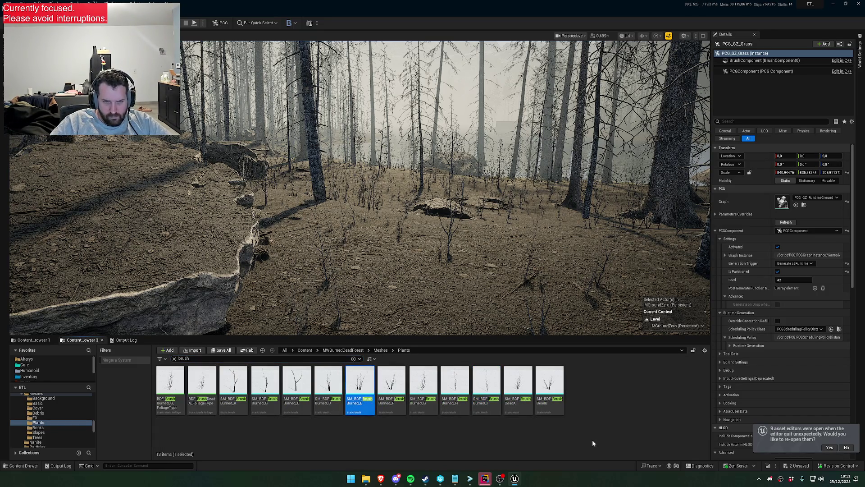
left_click(234, 394)
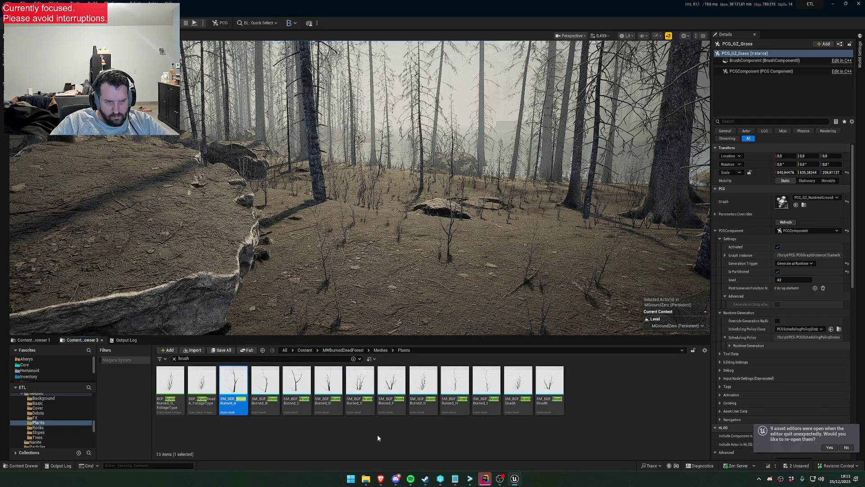
left_click(550, 388, "shift")
Save all unsaved changes, including the MGroundZero map.
right_click(552, 392)
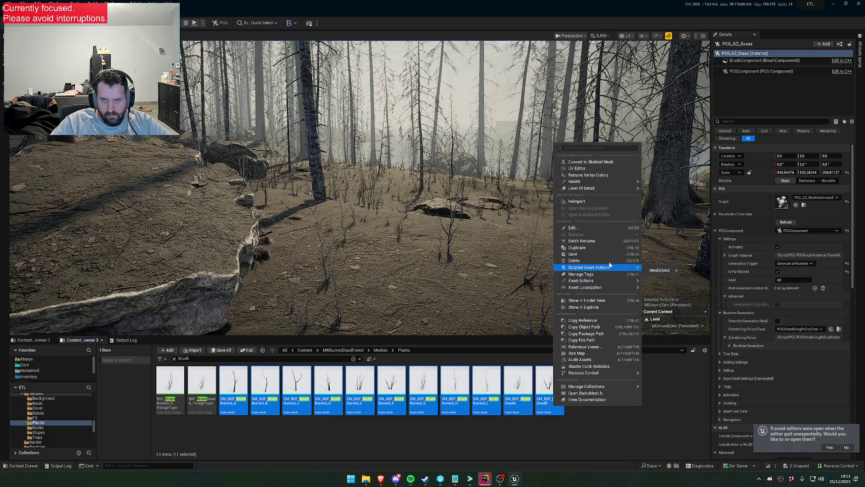
mouse_move(613, 182)
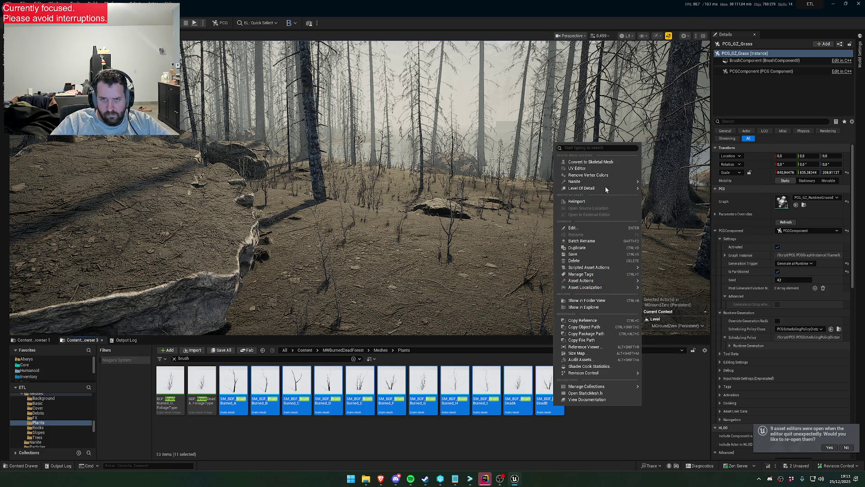
left_click(799, 466)
left_click(491, 317)
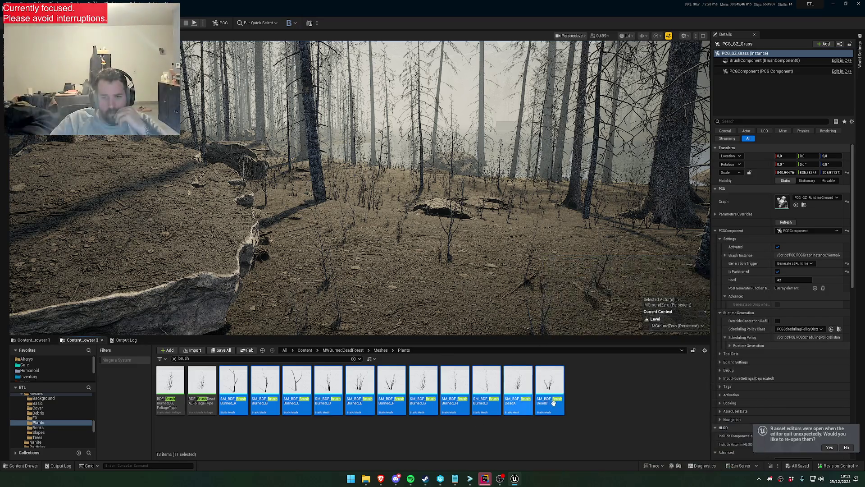
Edit the eleven selected brush meshes together in the Property Matrix.
right_click(554, 405)
mouse_move(612, 279)
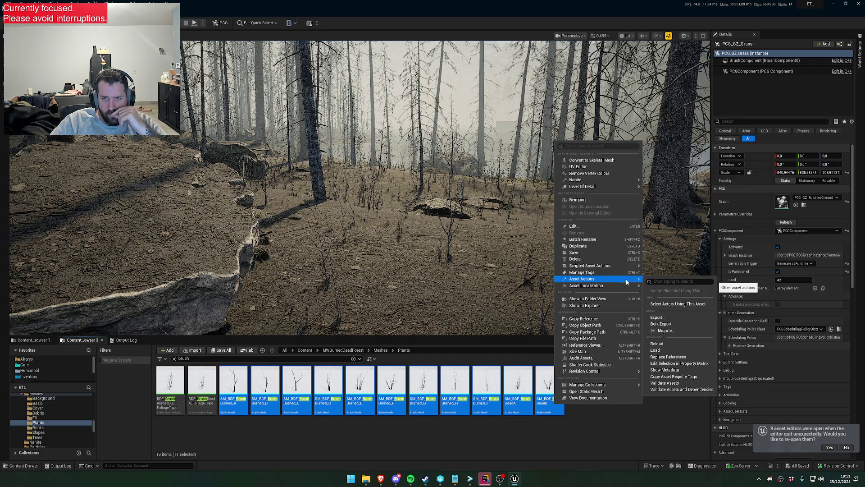
left_click(680, 363)
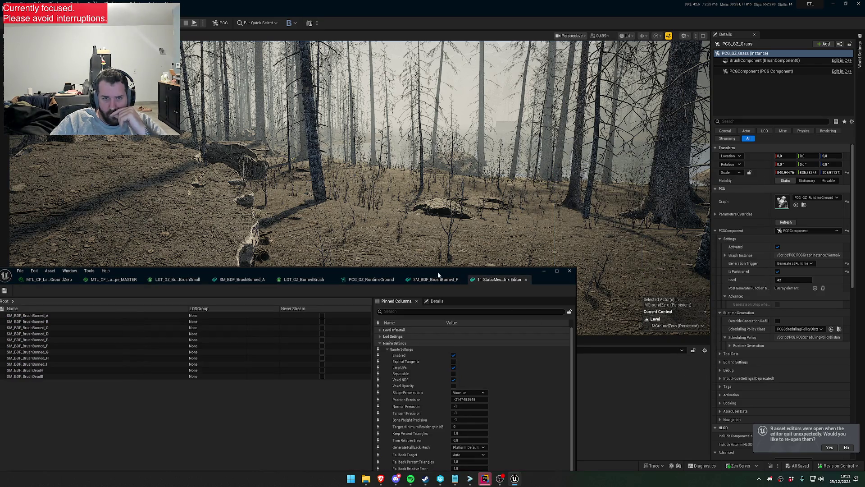
Check Nanite settings on BrushBurned_A, BrushDeadB, BrushBurned_I and BrushBurned_E, then close the Property Matrix.
left_click_drag(505, 248, 540, 222)
scroll(548, 404, "down", 2)
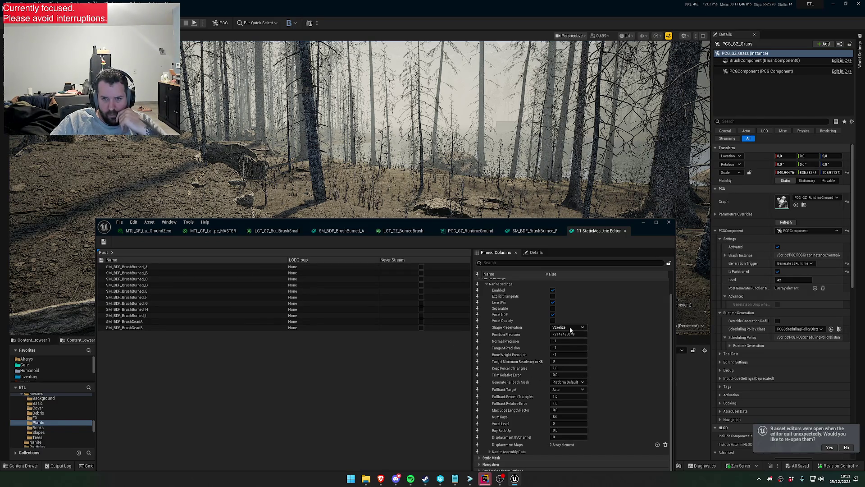
left_click(269, 267)
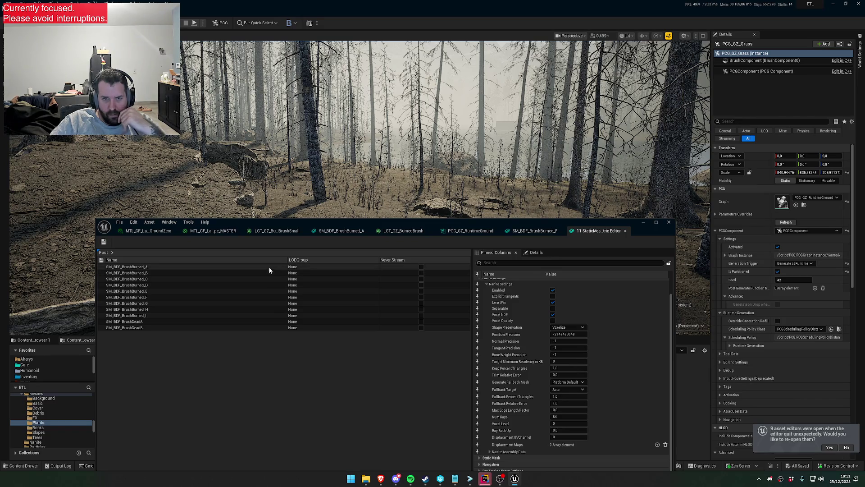
left_click(266, 327)
left_click(267, 315)
left_click(267, 291)
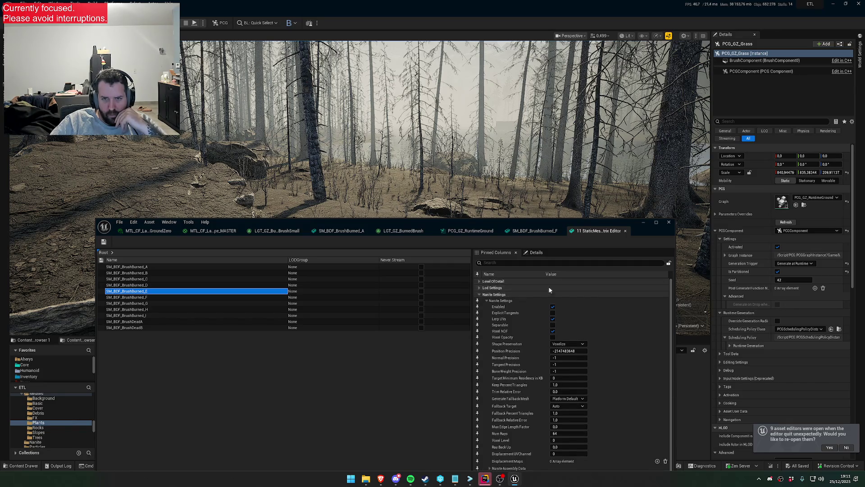
left_click(668, 222)
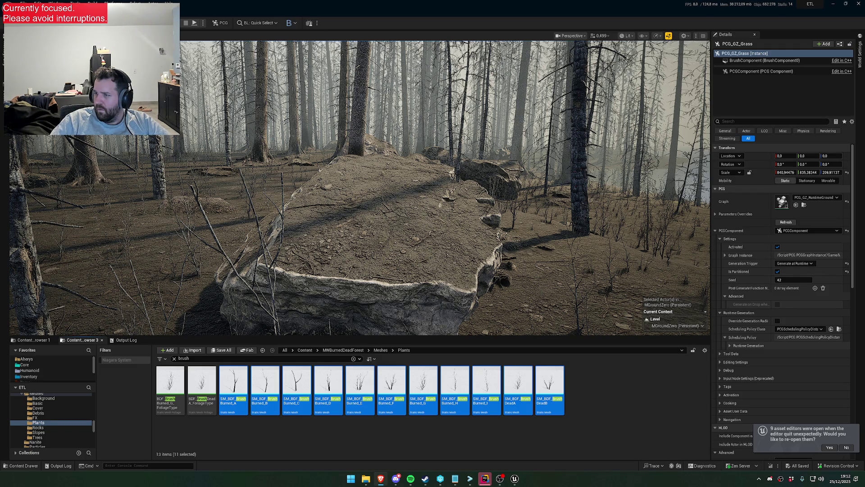
Fly around the forest, then restore the '11 StaticMesh Objects' property editor from the taskbar.
mouse_move(597, 208)
left_mouse_down()
mouse_move(640, 180)
mouse_move(597, 207)
mouse_move(432, 171)
mouse_move(615, 209)
left_mouse_up()
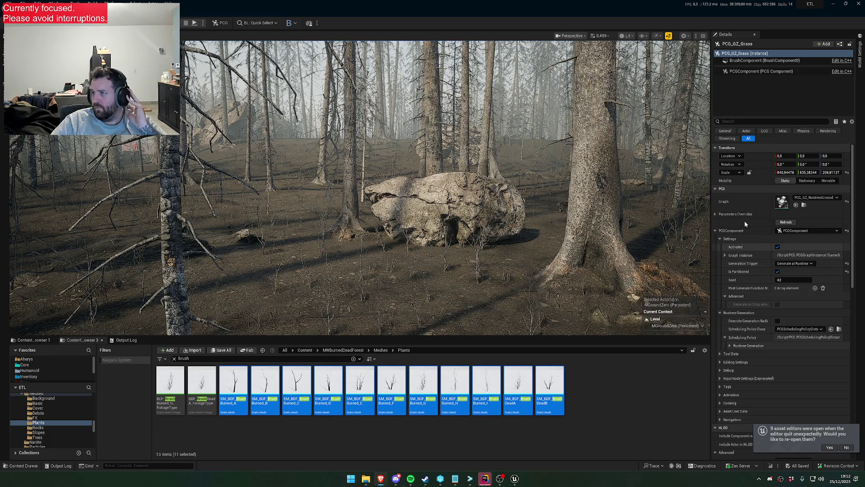
key("w")
key("w")
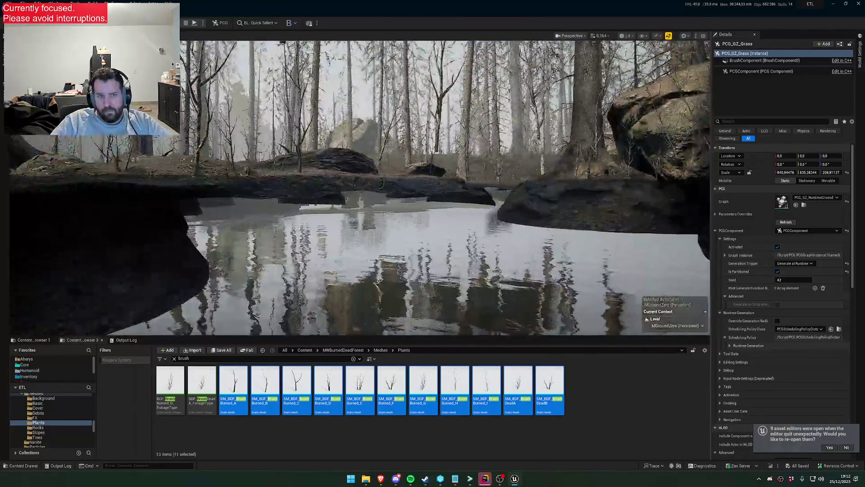
scroll(360, 187, "down", 1)
key("w")
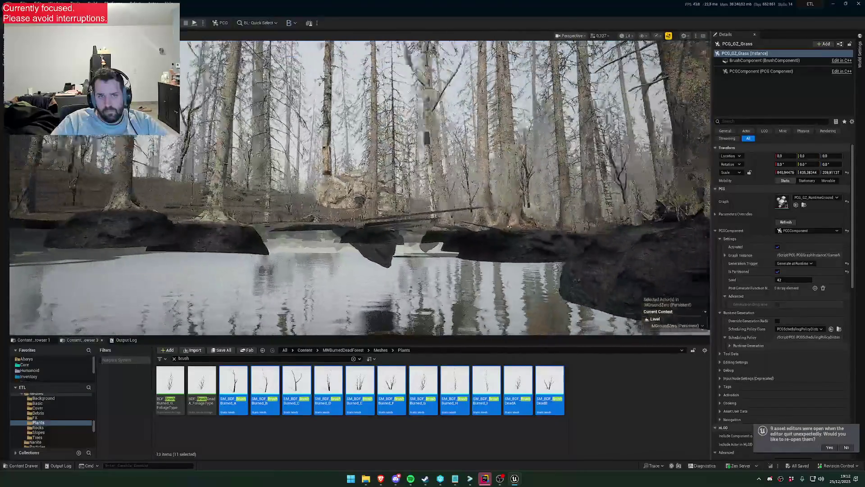
scroll(360, 187, "up", 2)
key("s")
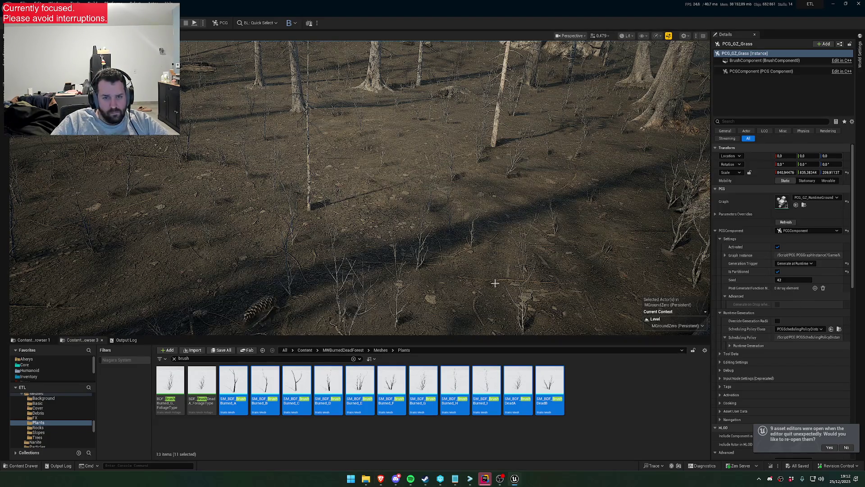
mouse_move(517, 480)
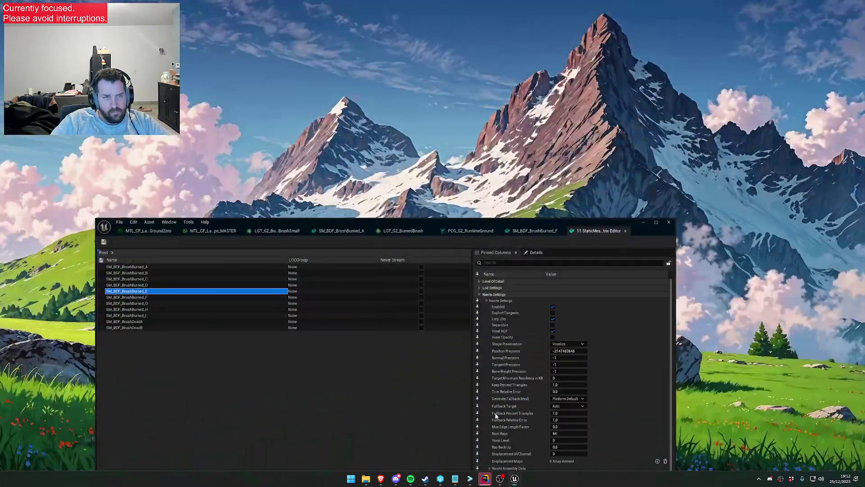
left_click(552, 462)
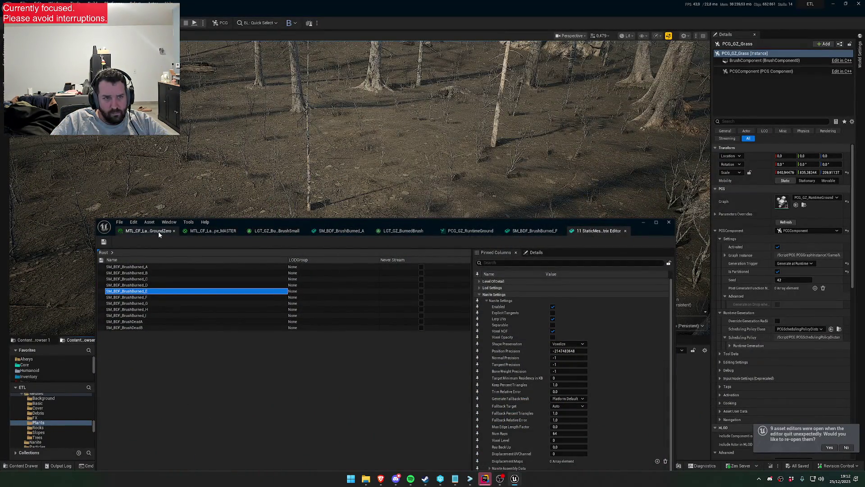
Switch to the PCG_GZ_RuntimeGround graph, select the Burned Brush node and save the graph.
left_click(509, 232)
left_click(471, 230)
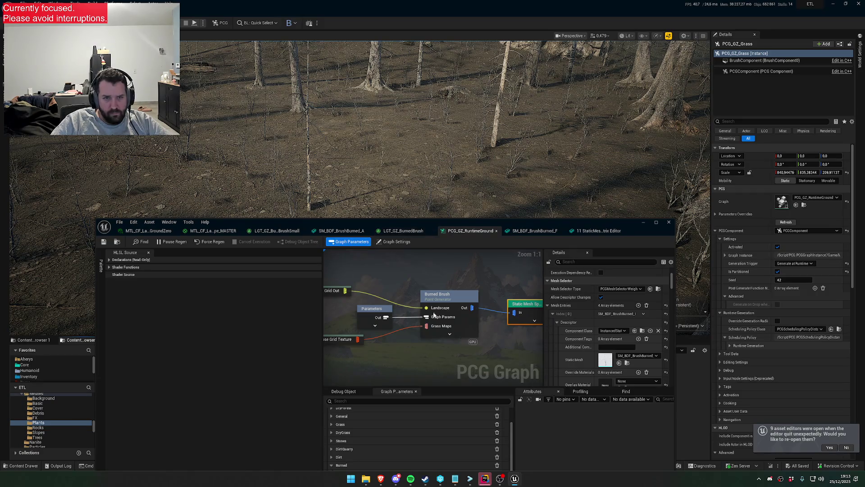
left_click(448, 298)
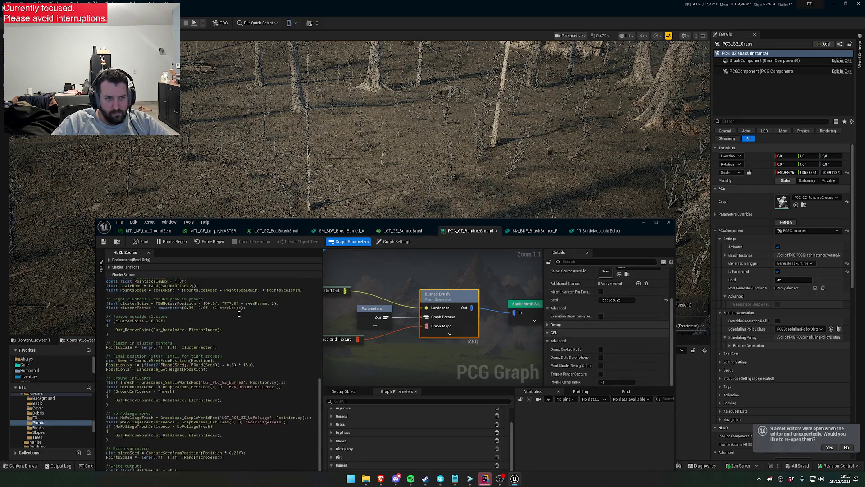
left_click(113, 242)
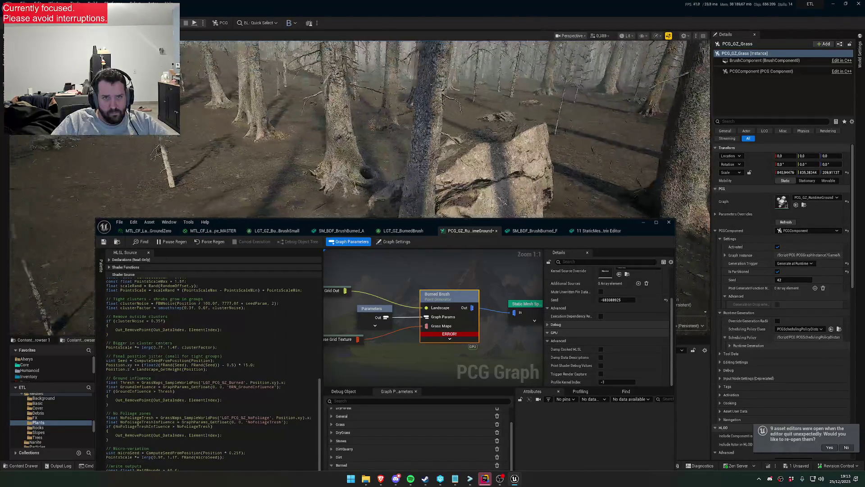
scroll(203, 379, "up", 3)
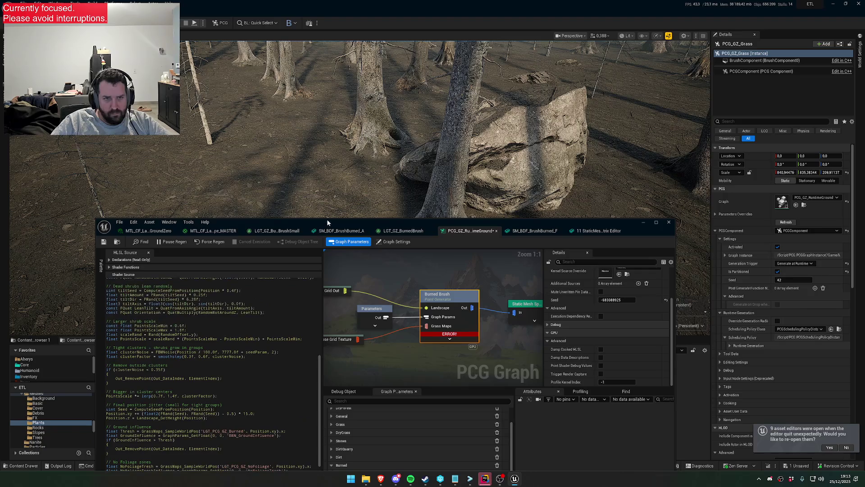
left_click_drag(329, 221, 334, 113)
scroll(275, 271, "up", 10)
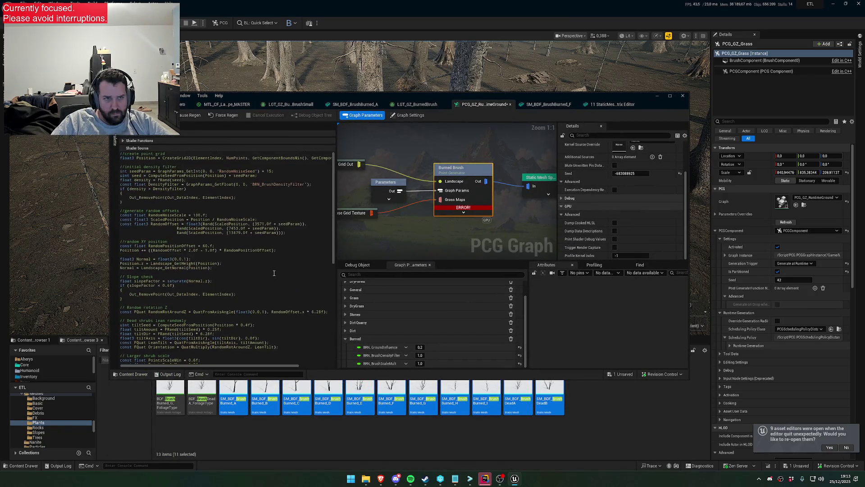
scroll(275, 271, "down", 12)
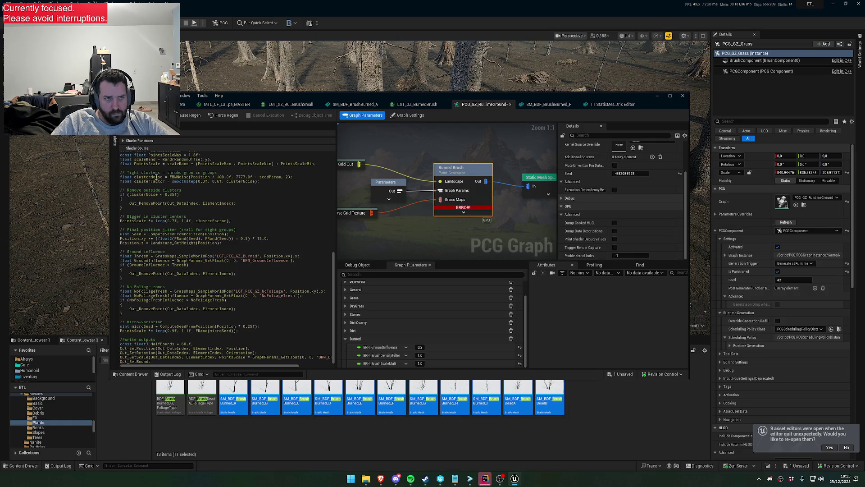
key("ctrl+s")
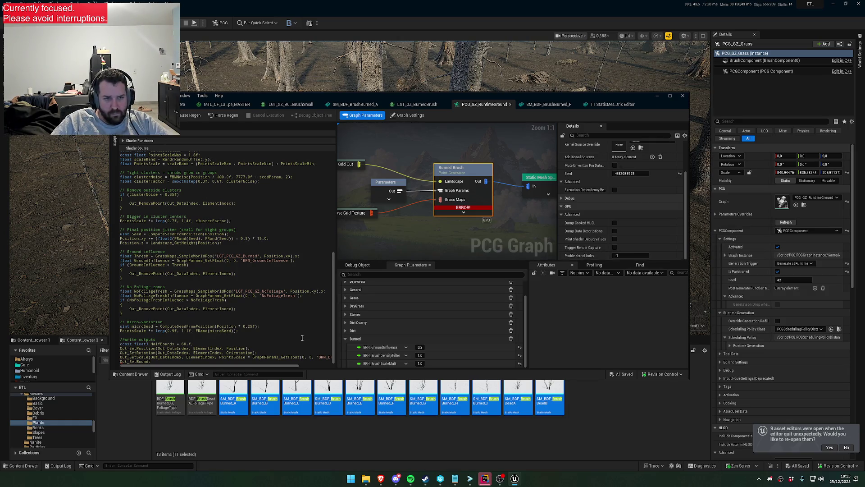
Replace the Burned Brush HLSL with the clustered-brush code and lower the graph window.
key("ctrl+a")
key("BackSpace")
key("ctrl+v")
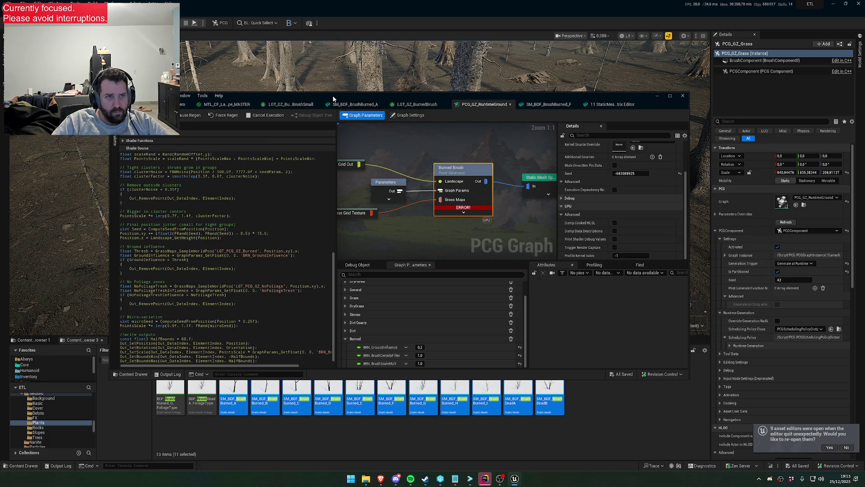
mouse_move(371, 100)
left_mouse_down()
mouse_move(354, 242)
mouse_move(337, 302)
left_mouse_up()
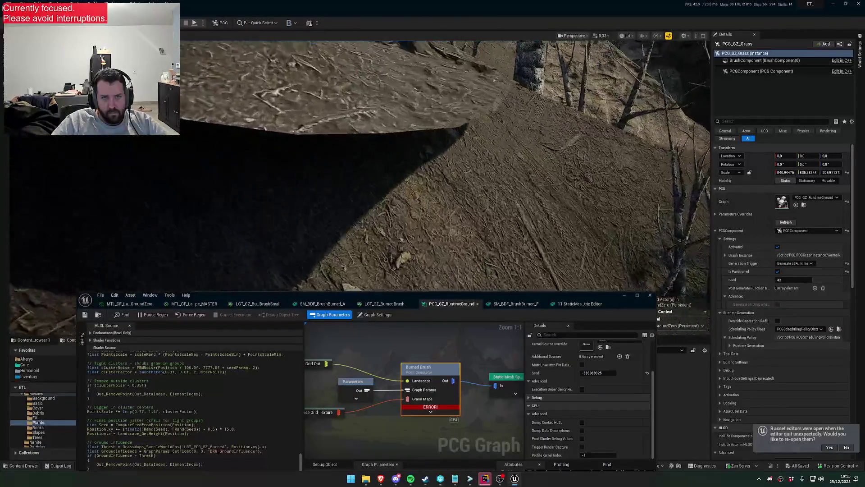
Select the PCG_BurntForest actor and fly through the forest to inspect the clustered brush.
left_click(378, 167)
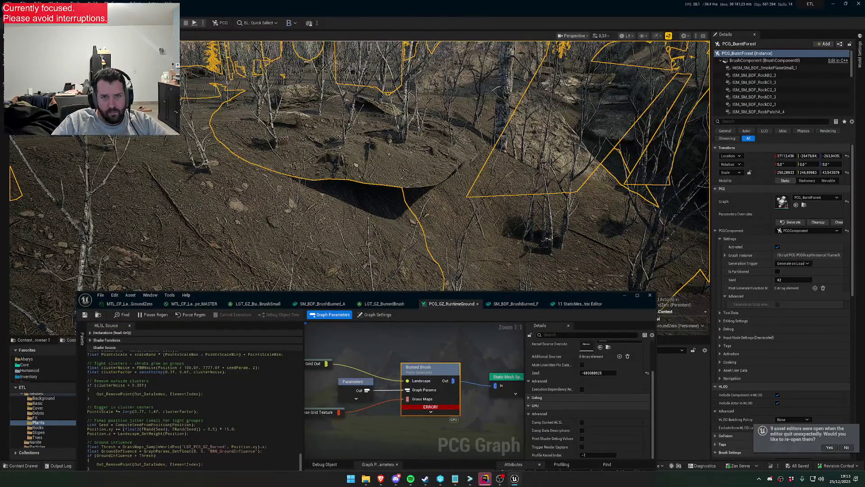
scroll(445, 165, "up", 2)
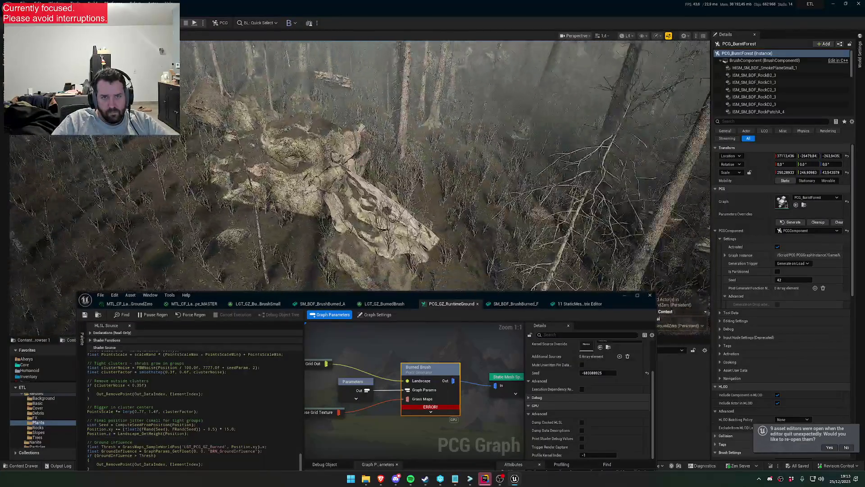
scroll(445, 165, "up", 1)
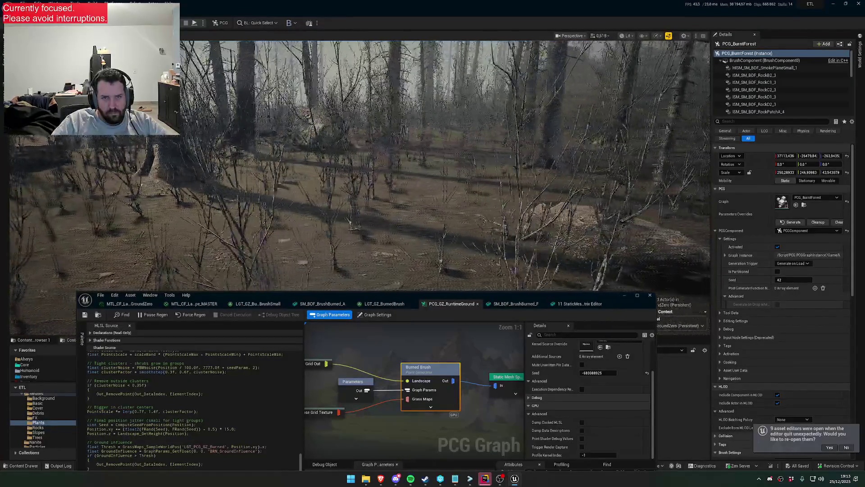
key("w")
scroll(445, 165, "down", 2)
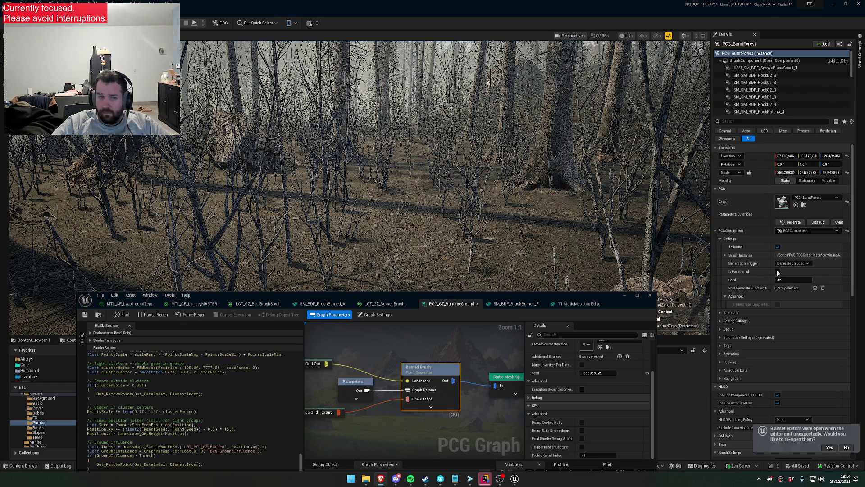
Paste the revised big-cluster HLSL code into the Burned Brush shader source.
left_click(235, 390)
key("ctrl+a")
key("ctrl+v")
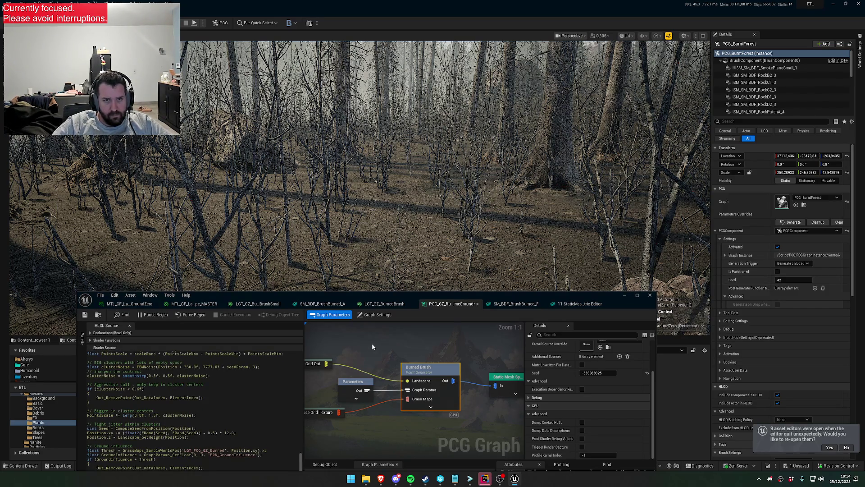
left_click(372, 344)
Fly through the forest to review the big clusters and re-examine the Burned Brush code.
key("w")
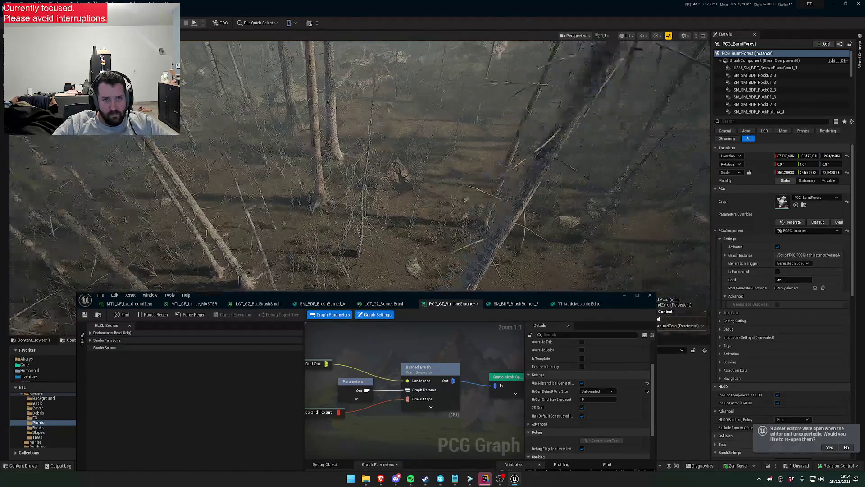
scroll(445, 165, "down", 2)
scroll(445, 165, "down", 1)
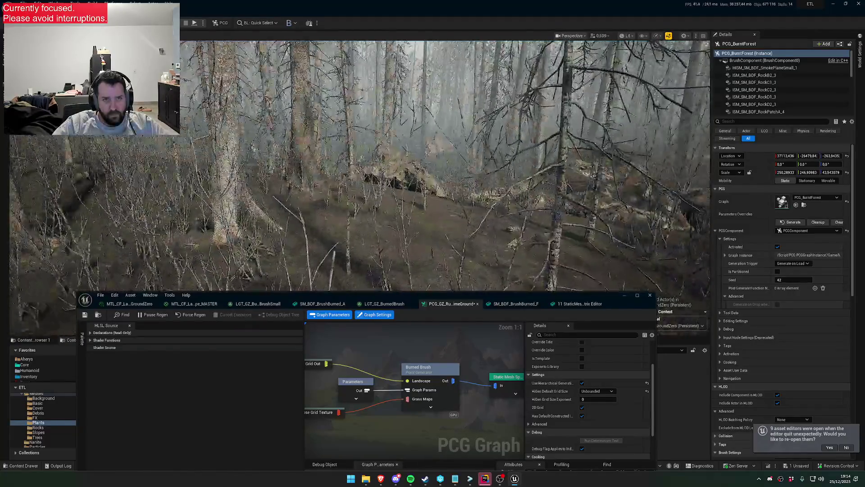
key("w")
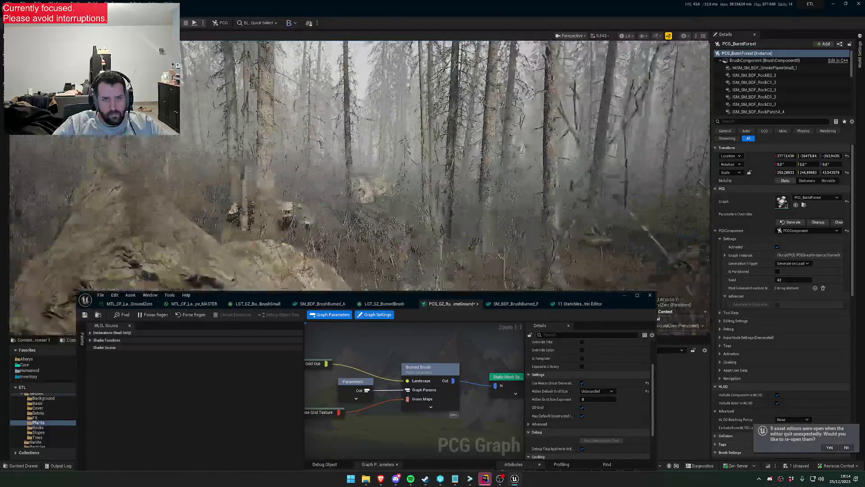
key("w")
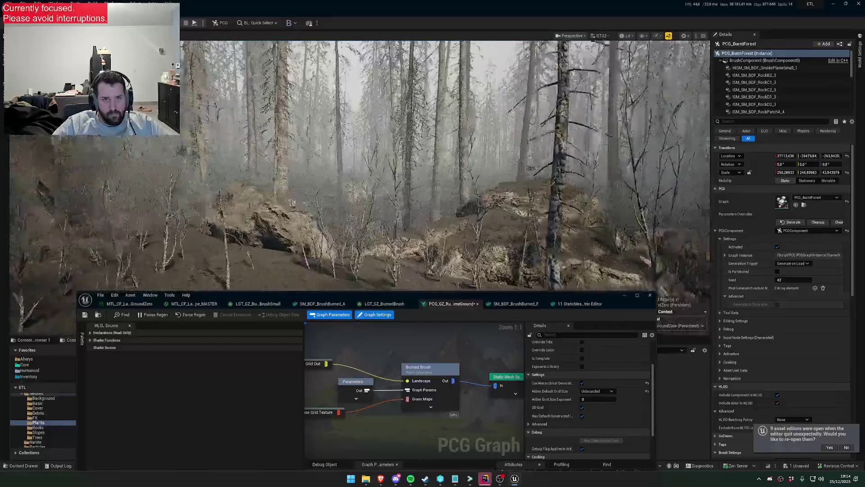
scroll(445, 164, "up", 1)
key("w")
scroll(445, 165, "down", 1)
left_click(415, 371)
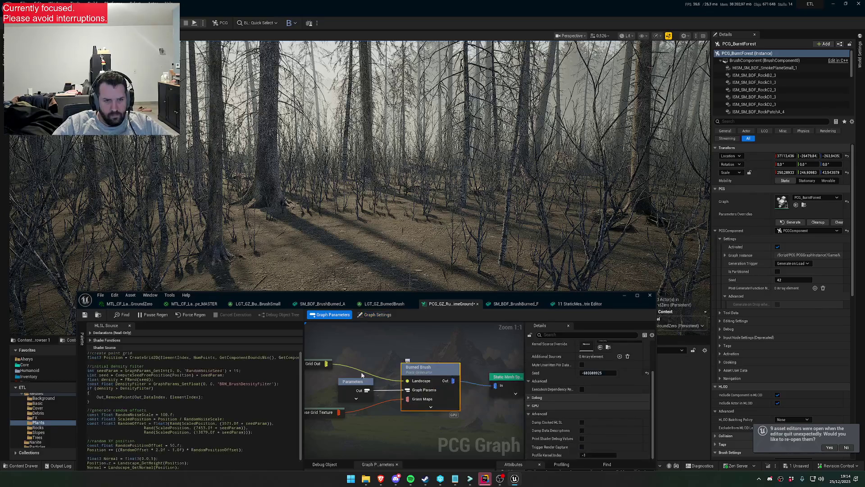
scroll(202, 412, "down", 5)
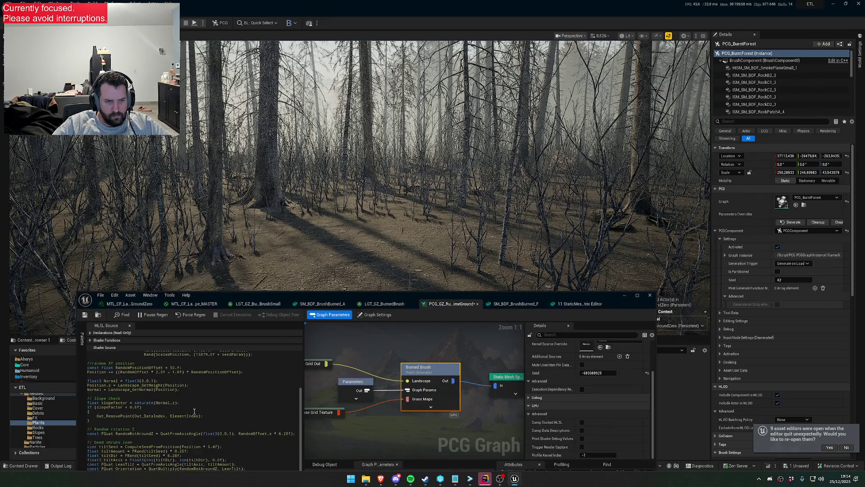
scroll(192, 411, "down", 3)
scroll(192, 415, "down", 2)
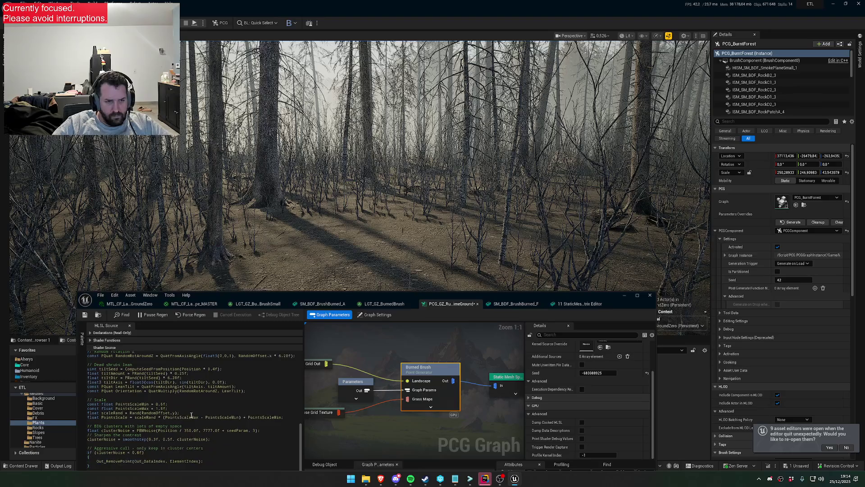
scroll(215, 434, "down", 1)
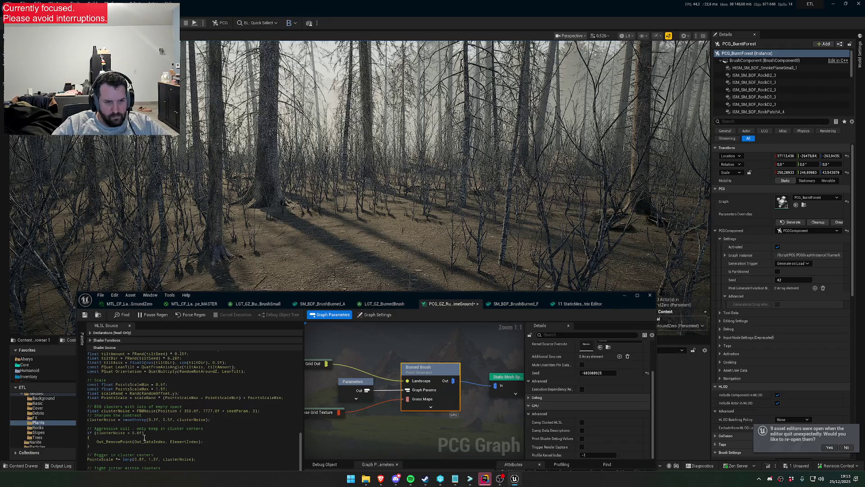
left_click_drag(349, 243, 352, 221)
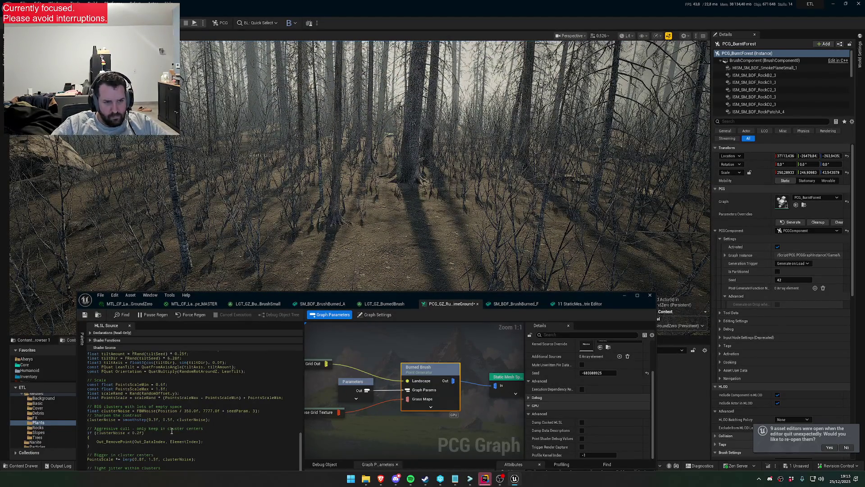
Save the graph and raise the clusterNoise cull threshold from 0.2f to 0.8f.
left_click(87, 315)
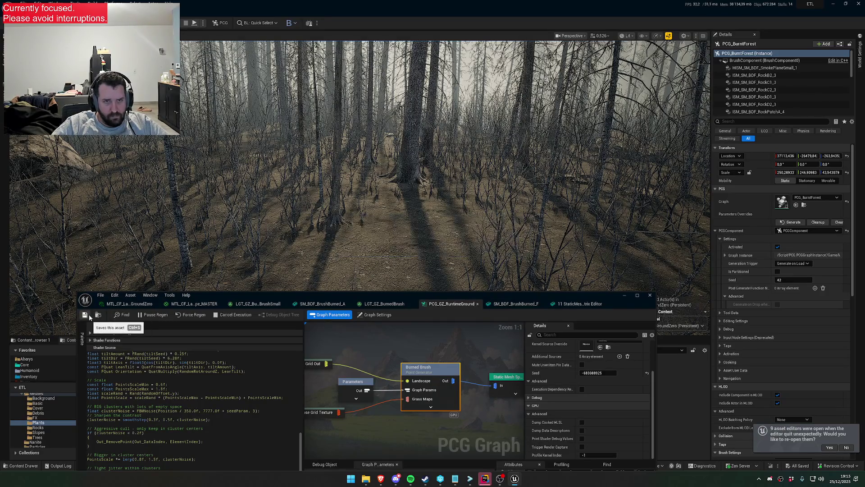
left_click(140, 432)
key("BackSpace")
type("8")
left_click(86, 315)
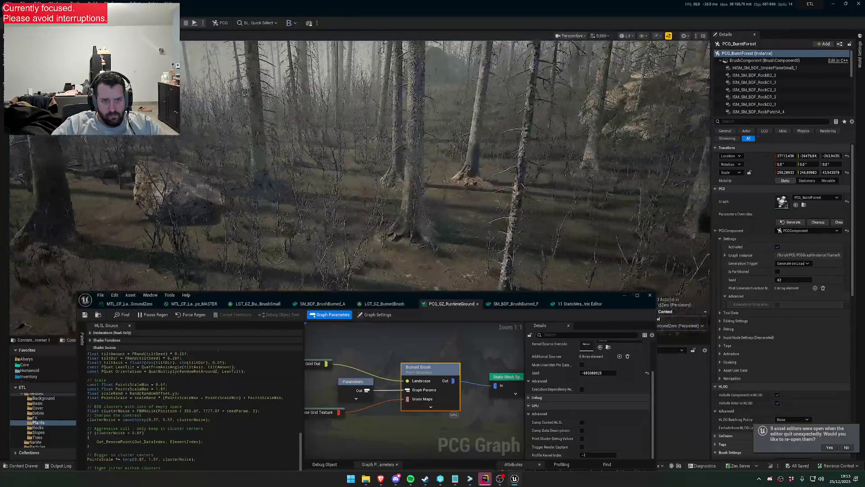
scroll(571, 374, "up", 3)
left_click(602, 361)
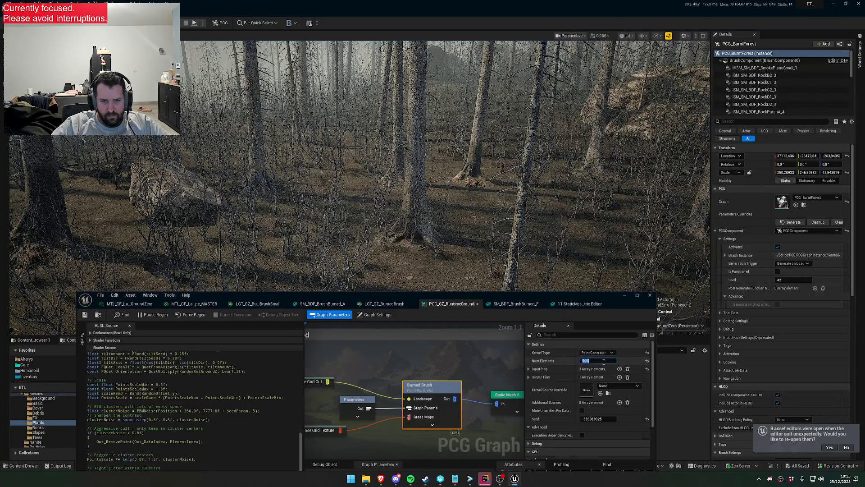
Set Num Elements to 100 and fly through the sparser regenerated forest.
type("100")
key("Return")
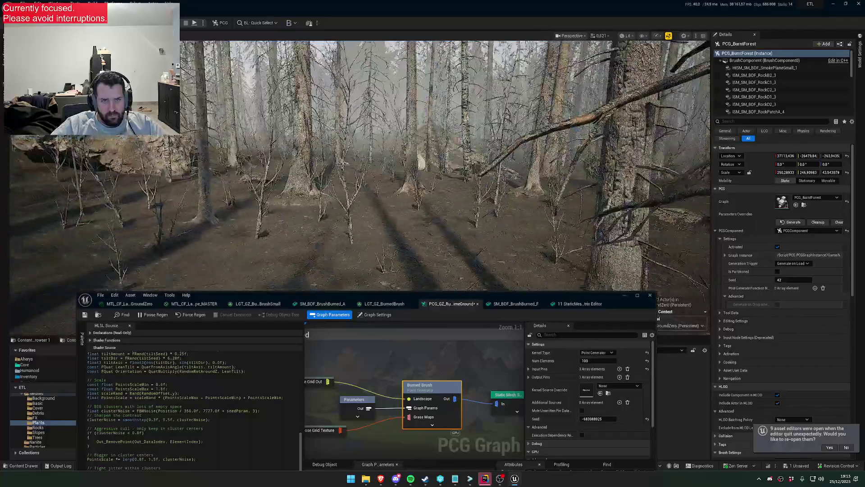
scroll(361, 181, "up", 1)
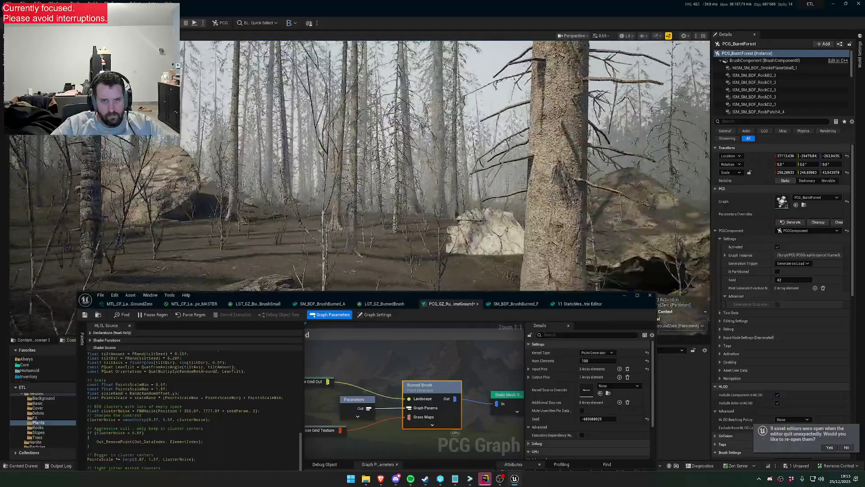
scroll(361, 181, "down", 1)
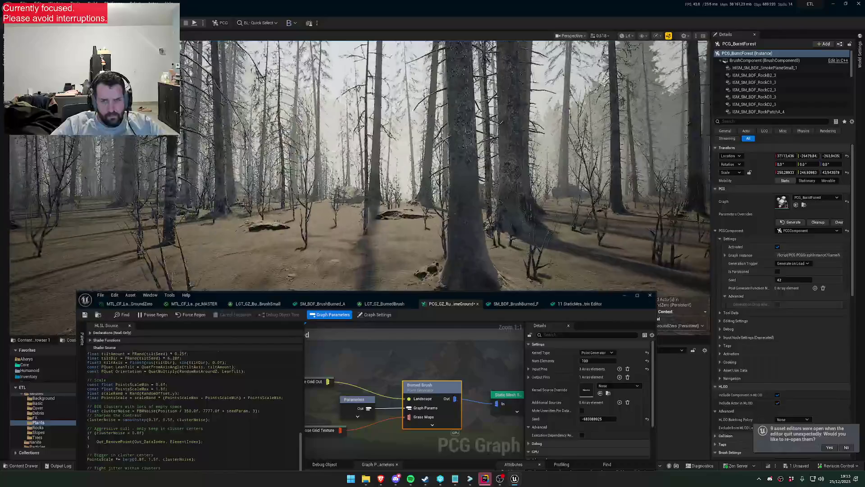
scroll(360, 180, "down", 1)
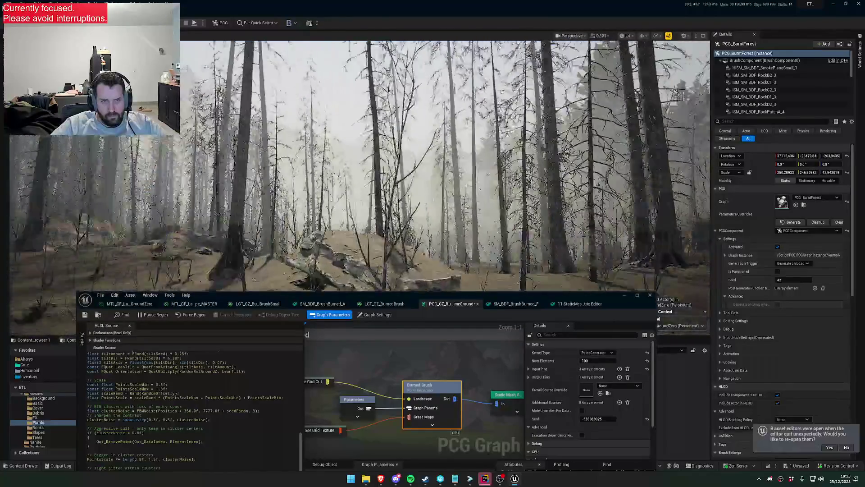
scroll(360, 180, "down", 2)
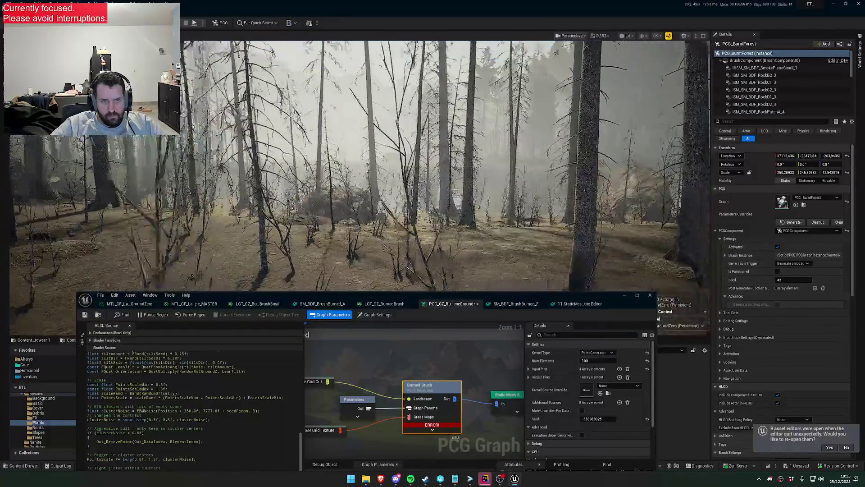
scroll(361, 180, "down", 1)
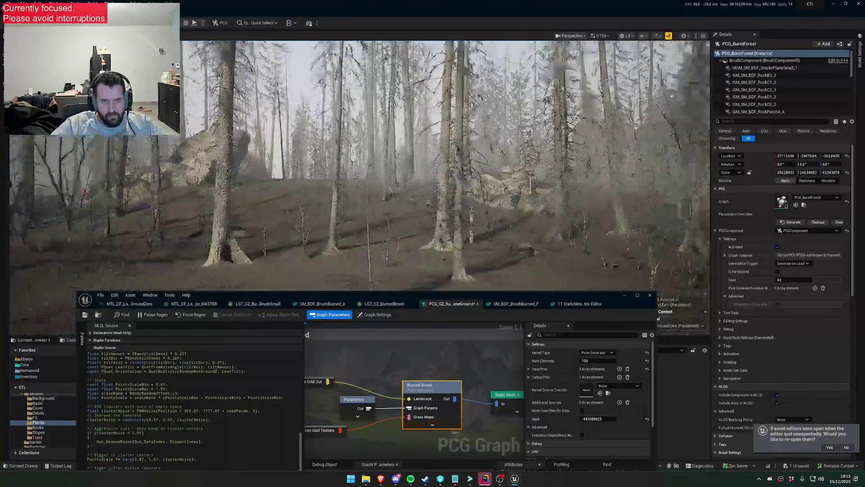
scroll(361, 180, "down", 1)
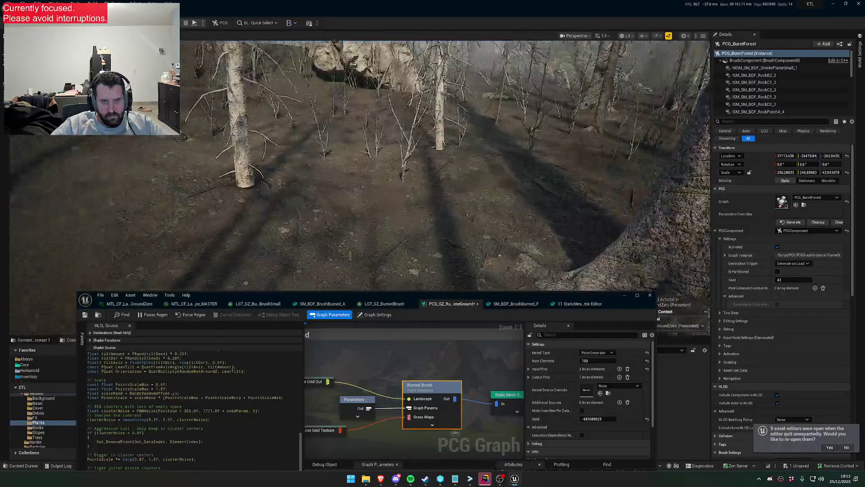
scroll(361, 181, "up", 2)
scroll(360, 180, "down", 1)
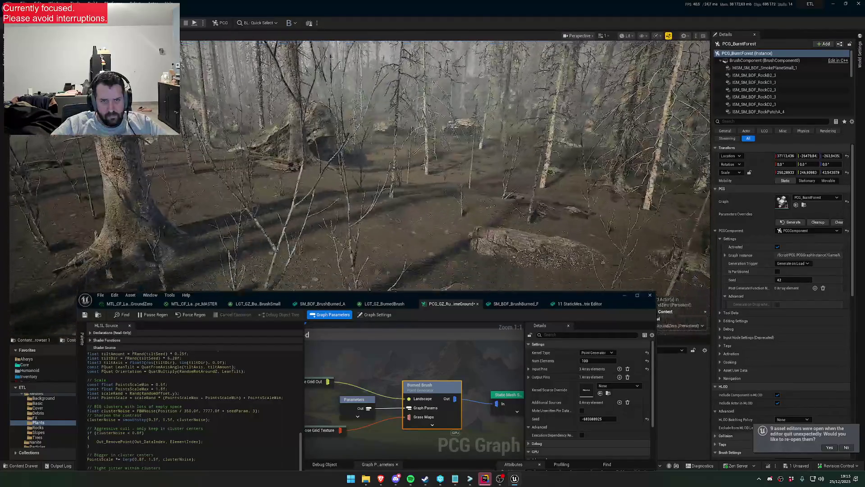
key("w")
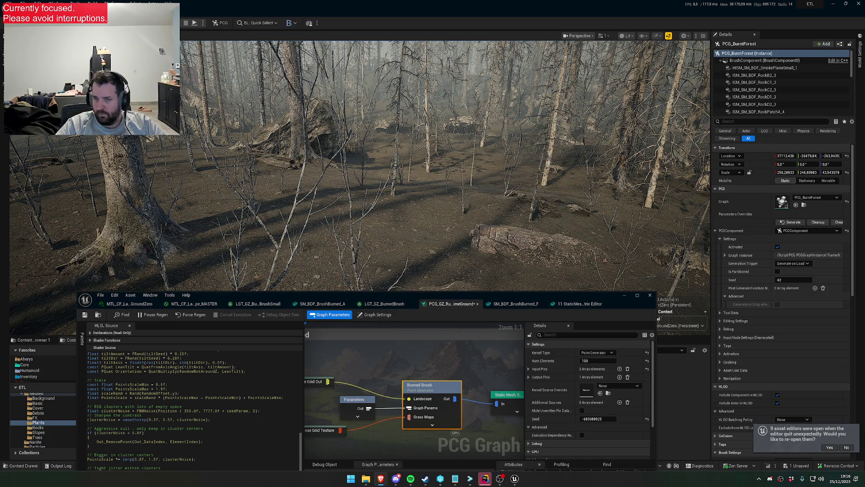
left_click(607, 360)
Raise Num Elements to 800 and inspect the denser brush patches among the rocks.
type("800")
key("Return")
mouse_move(586, 226)
left_mouse_down()
mouse_move(585, 274)
mouse_move(586, 216)
mouse_move(586, 225)
left_mouse_up()
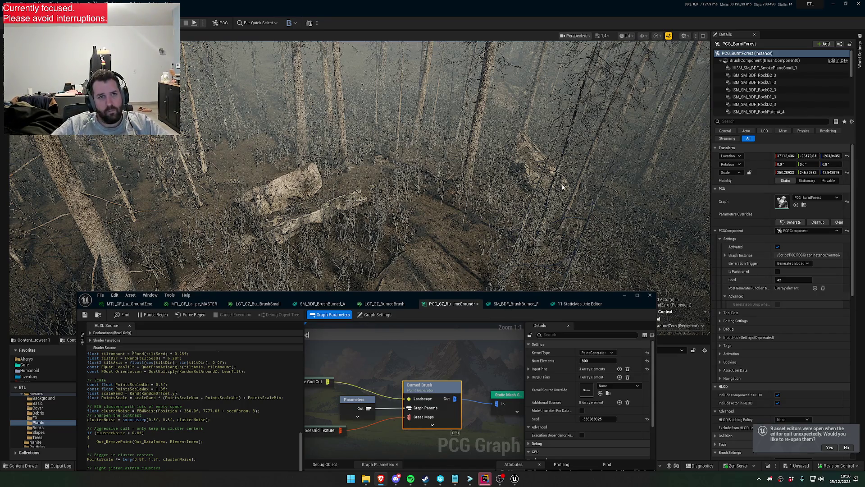
left_click_drag(680, 325, 676, 311)
scroll(676, 311, "up", 1)
left_click_drag(542, 169, 541, 169)
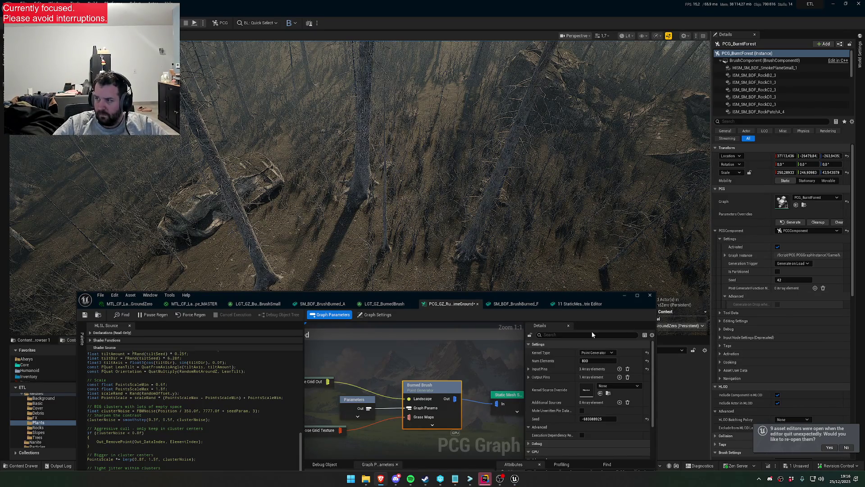
key("ctrl+a")
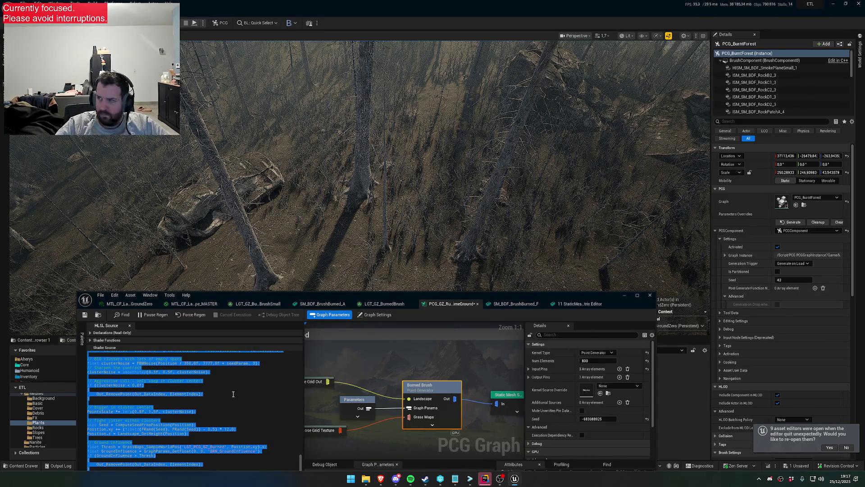
Paste the rare-cluster shader code, save the PCG graph, and inspect the sparser brush.
key("ctrl+v")
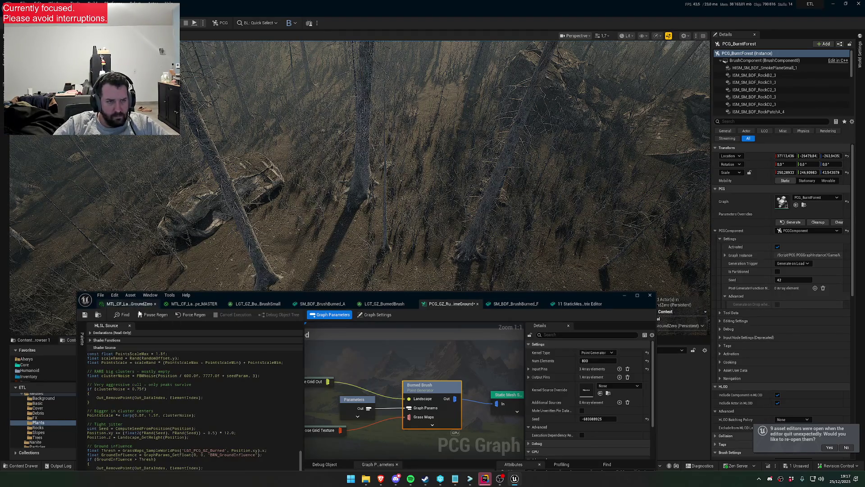
left_click(85, 315)
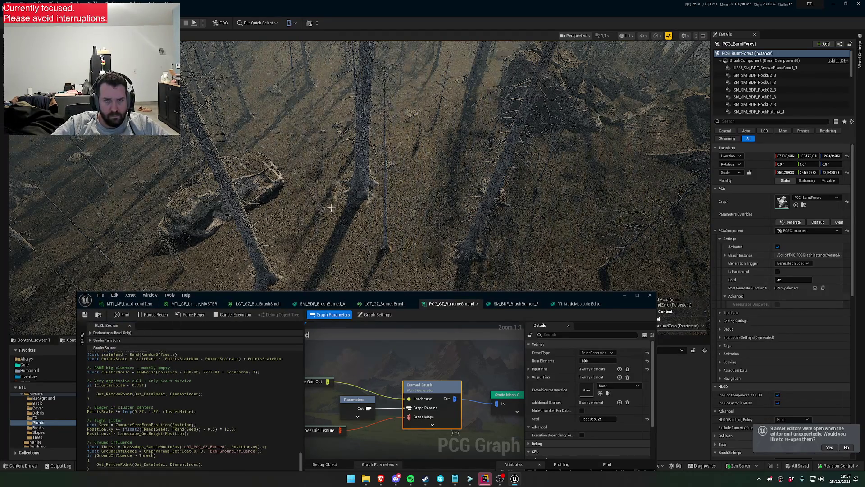
left_click_drag(361, 295, 425, 131)
scroll(310, 297, "up", 10)
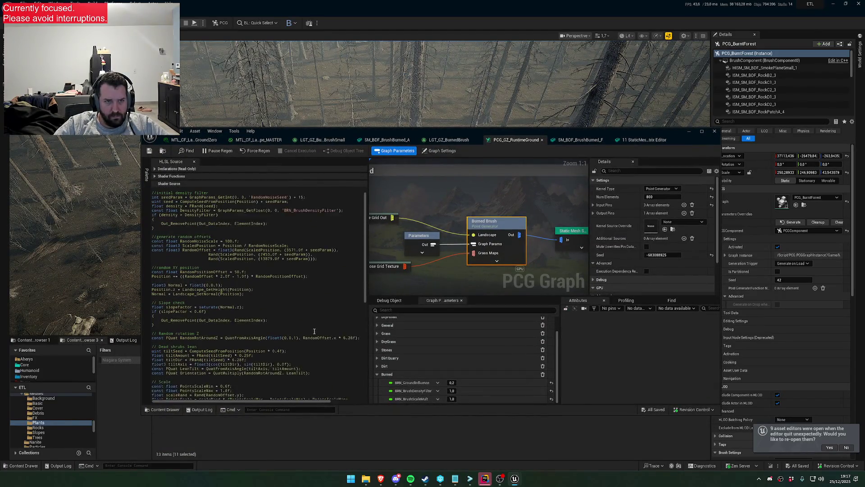
left_click_drag(404, 135, 372, 257)
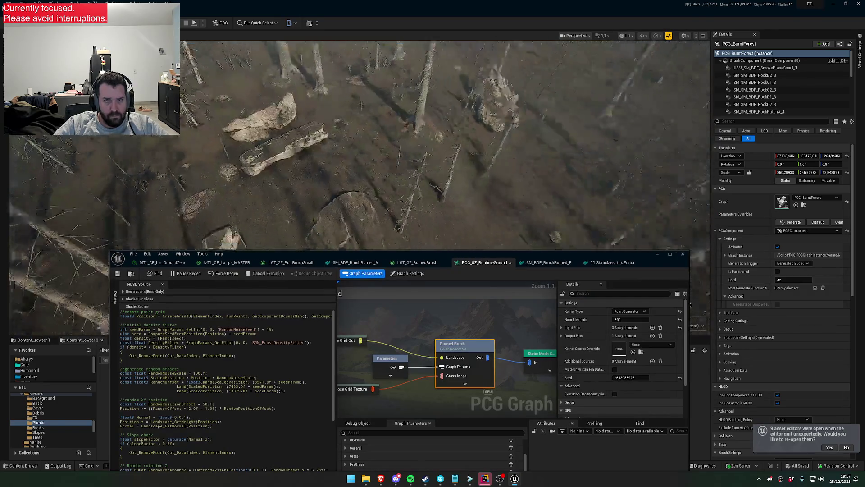
scroll(433, 144, "down", 3)
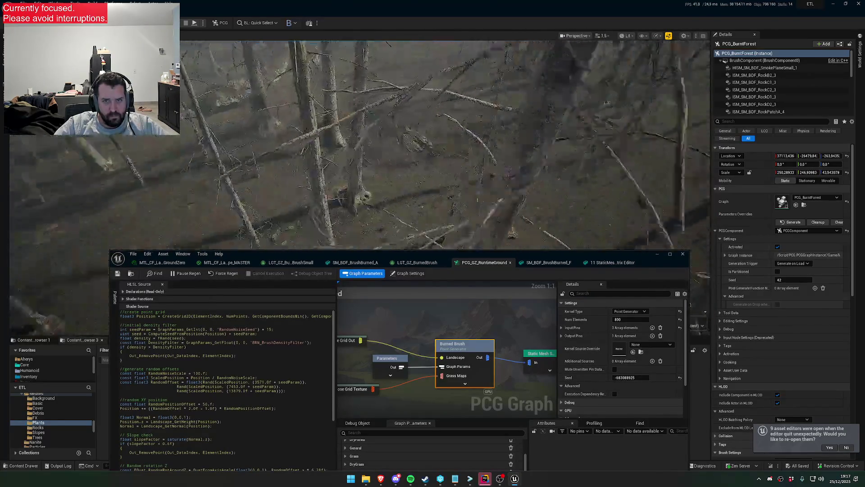
scroll(432, 144, "down", 2)
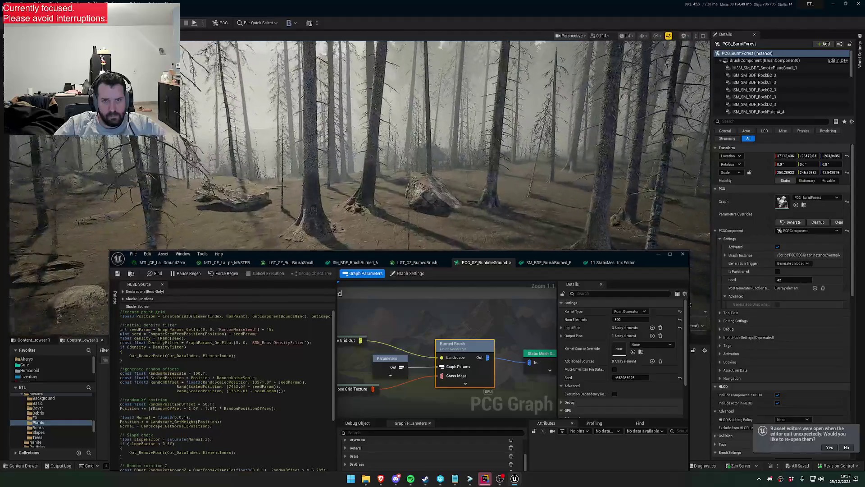
scroll(432, 144, "up", 2)
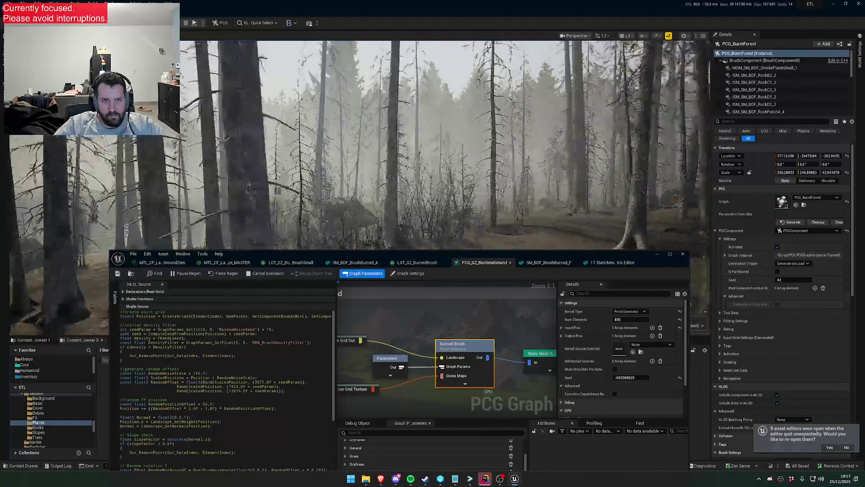
scroll(433, 144, "down", 3)
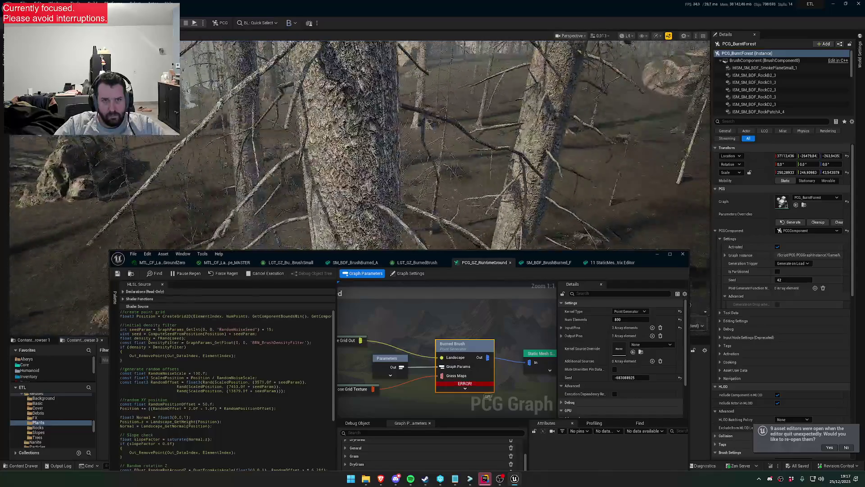
scroll(432, 144, "up", 2)
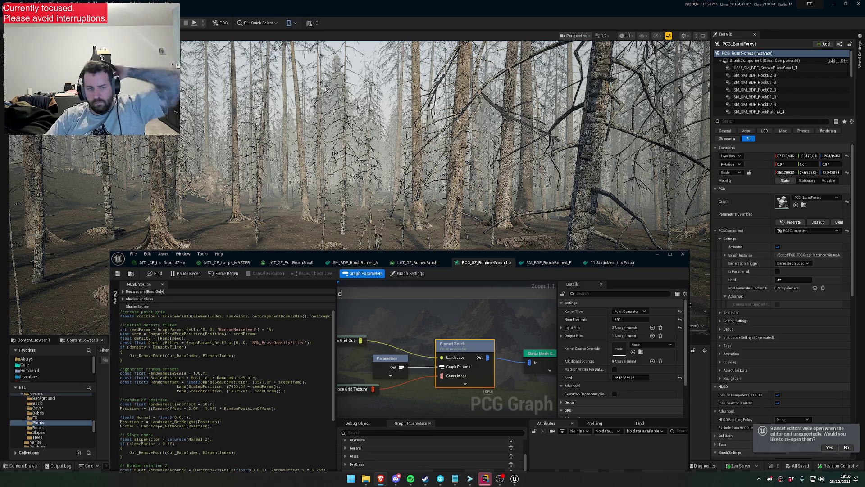
Replace the Burned Brush shader source with the cluster-control HLSL version.
key("ctrl+a")
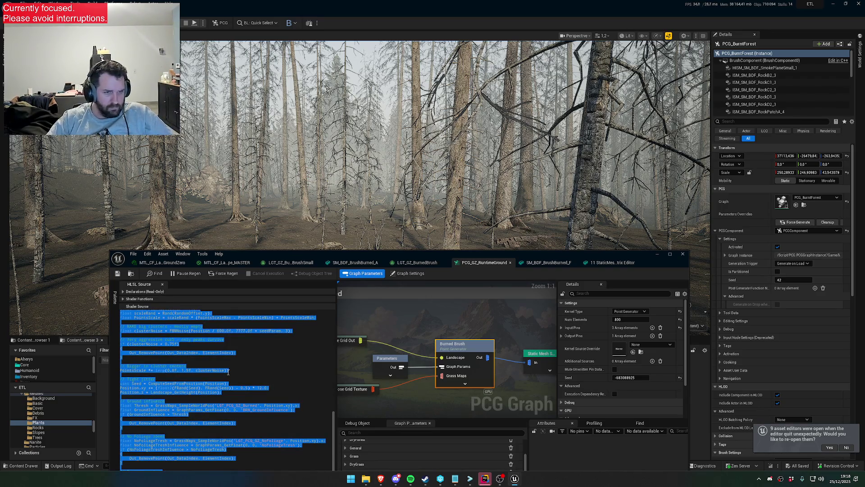
key("ctrl+v")
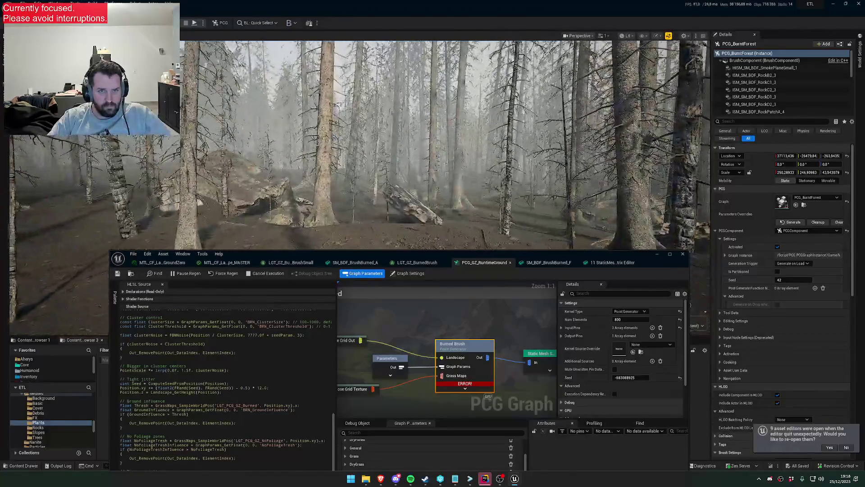
key("ctrl+space")
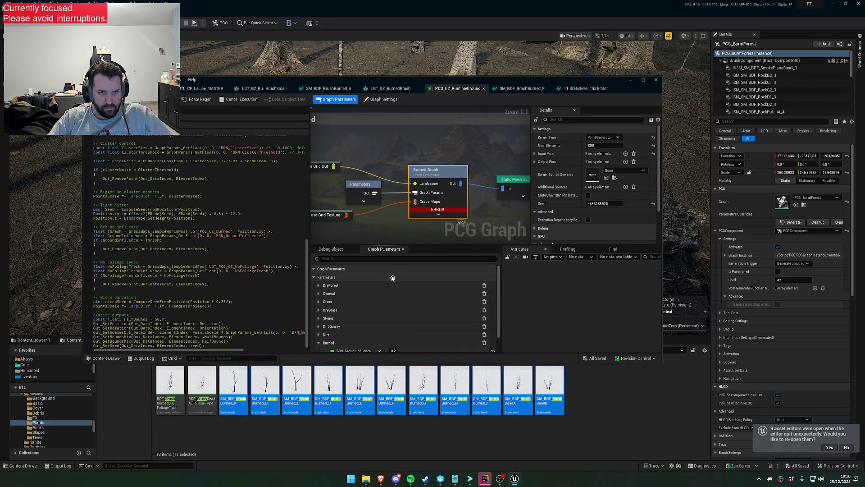
Add a graph parameter named BRN_BrushClusterSize with value 100.0.
left_click(395, 288)
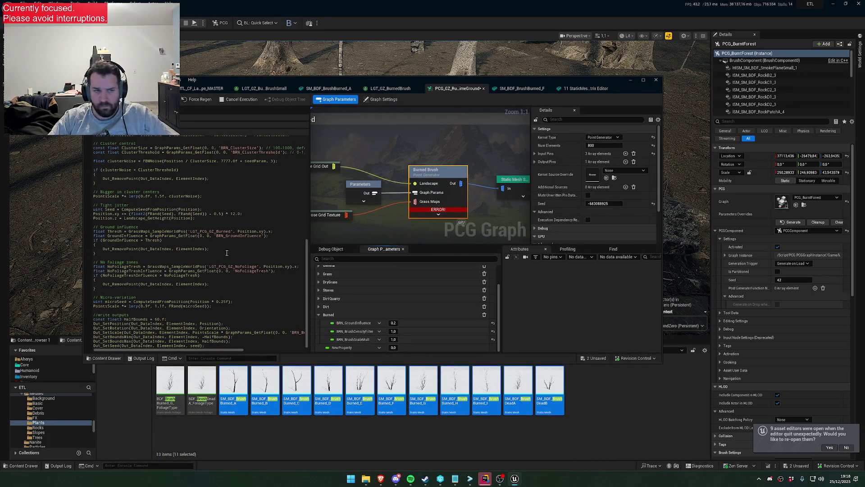
scroll(244, 240, "up", 3)
double_click(246, 187)
key("ctrl+c")
double_click(342, 348)
key("ctrl+v")
key("Return")
left_click(394, 347)
type("0")
key("Return")
Add a BRN_BrushClusterThreshold graph parameter set to 0.75, matching its name in the code.
left_click(230, 186)
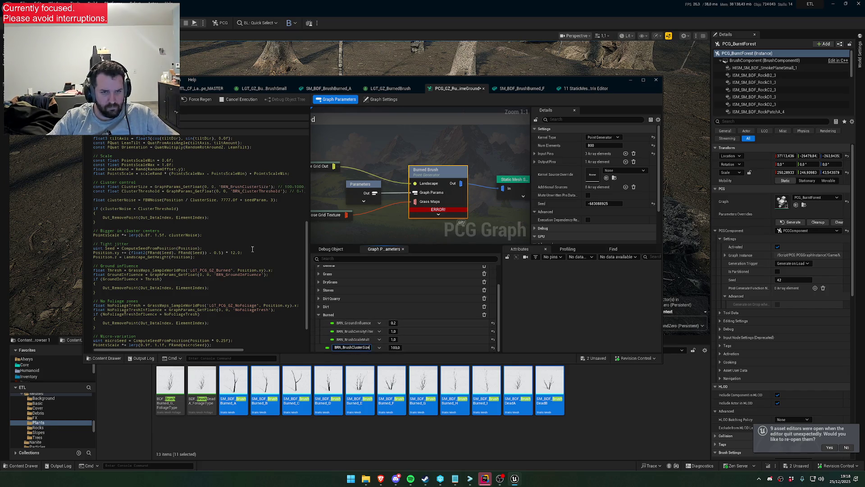
double_click(260, 192)
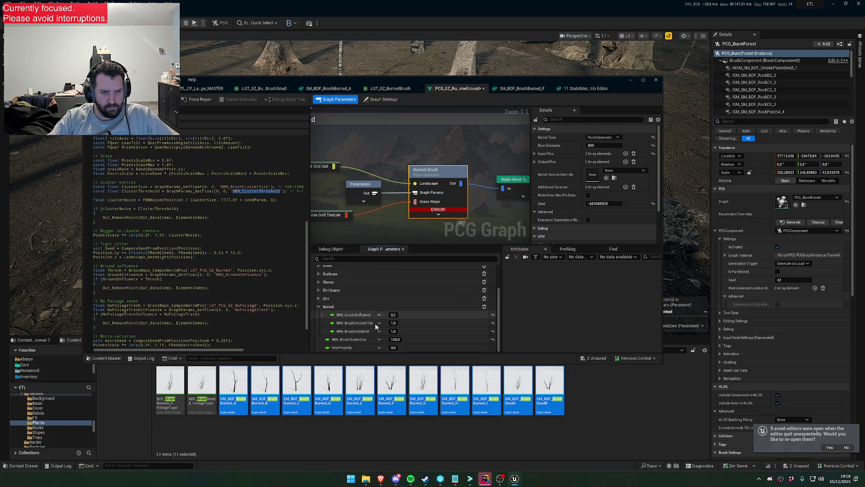
double_click(350, 348)
key("ctrl+v")
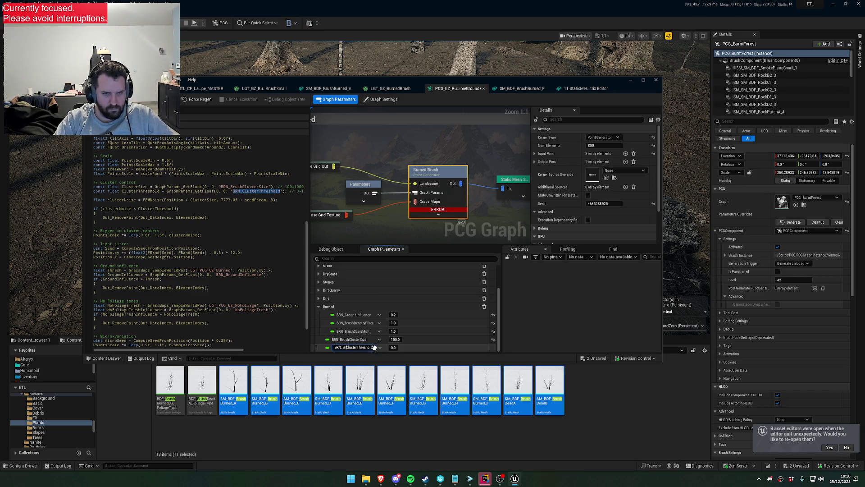
key("Return")
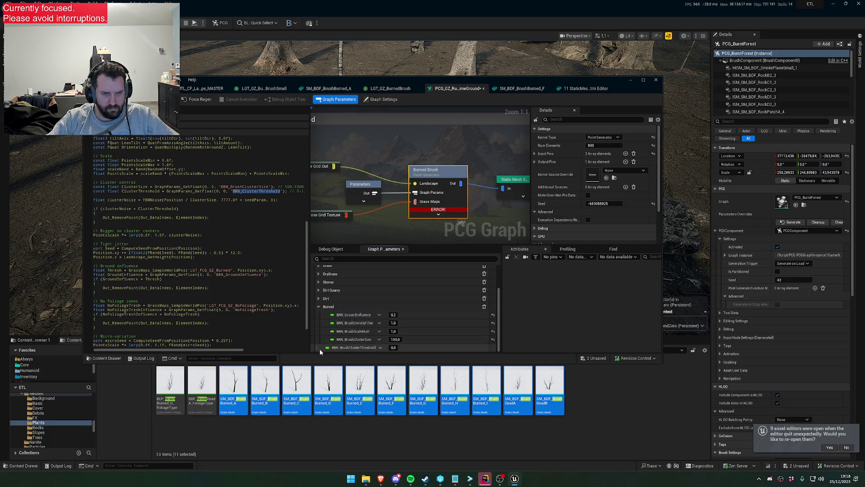
left_click(244, 191)
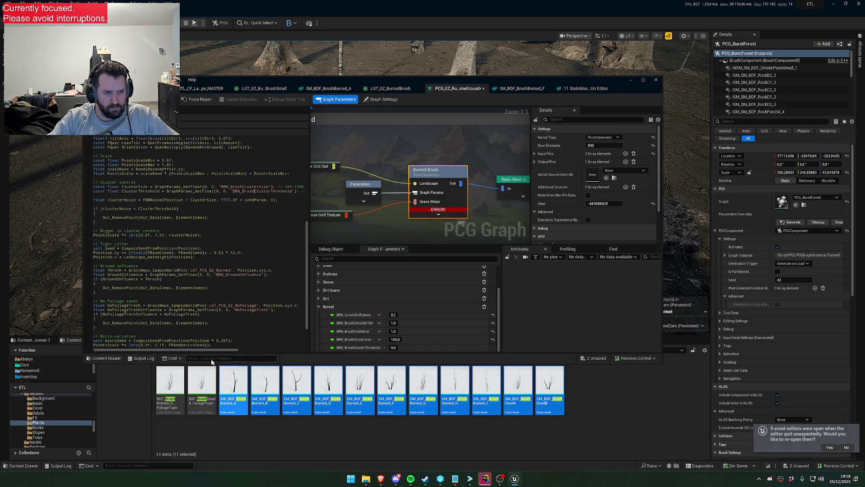
left_click_drag(218, 350, 284, 351)
left_click(394, 348)
type("0.75")
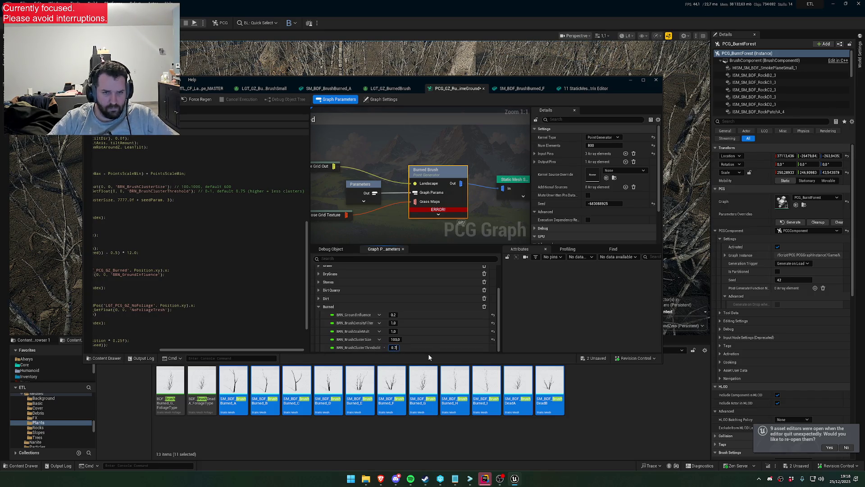
key("Return")
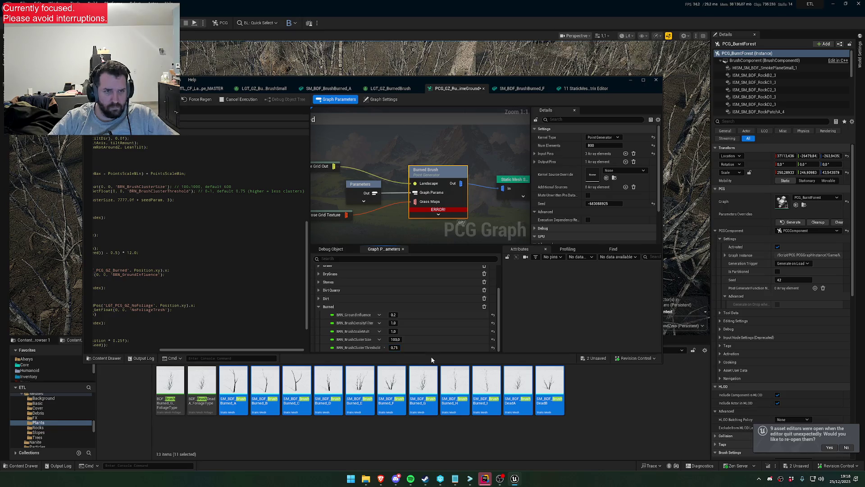
mouse_move(333, 100)
left_mouse_down()
mouse_move(345, 174)
mouse_move(330, 261)
left_mouse_up()
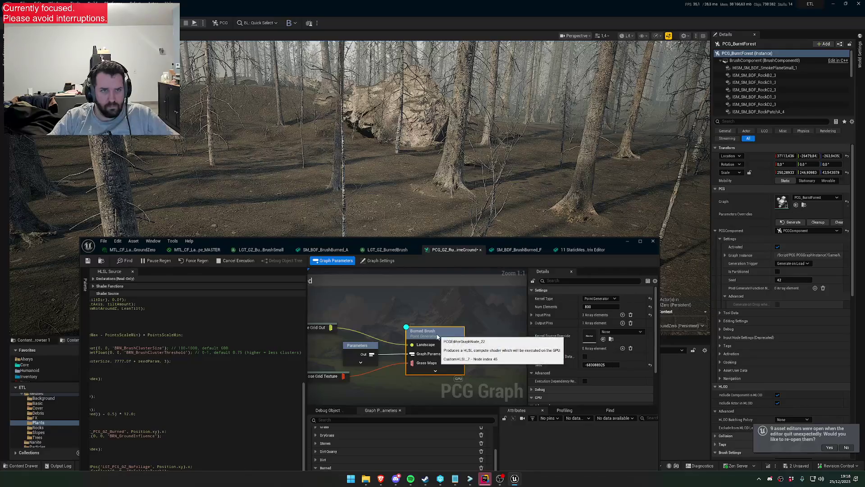
Set BRN_BrushClusterSize to 600 in the Burned parameter group.
scroll(446, 135, "down", 2)
key("w")
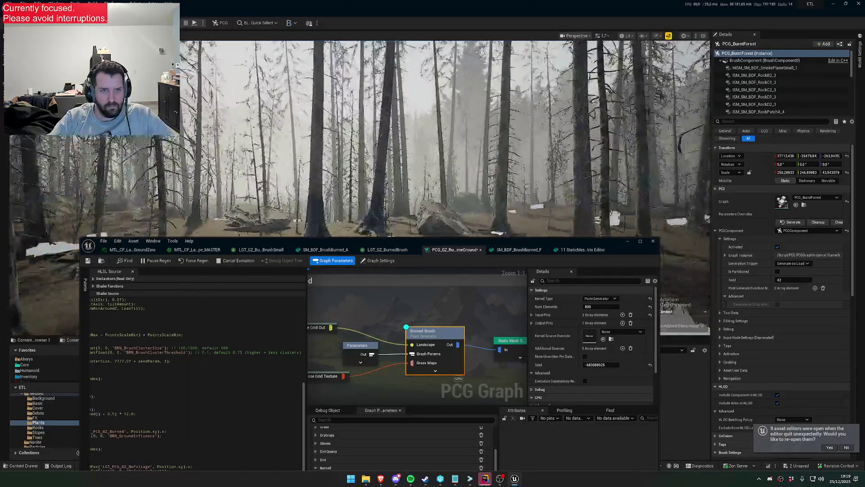
scroll(356, 135, "down", 1)
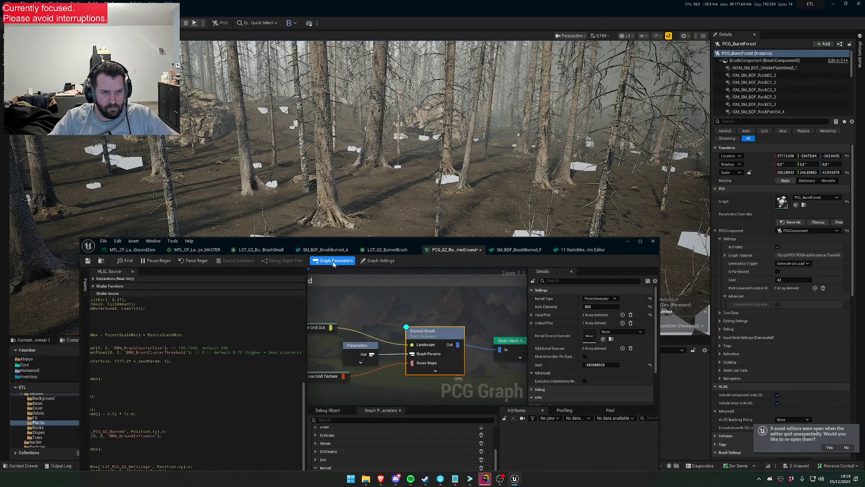
left_click_drag(360, 242, 369, 185)
left_click(325, 410)
left_click(402, 443)
key("Return")
Set BRN_BrushClusterThreshold to 0.6 and fly through the regenerated forest.
mouse_move(403, 186)
left_mouse_down()
mouse_move(420, 310)
mouse_move(415, 158)
left_mouse_up()
left_click(428, 426)
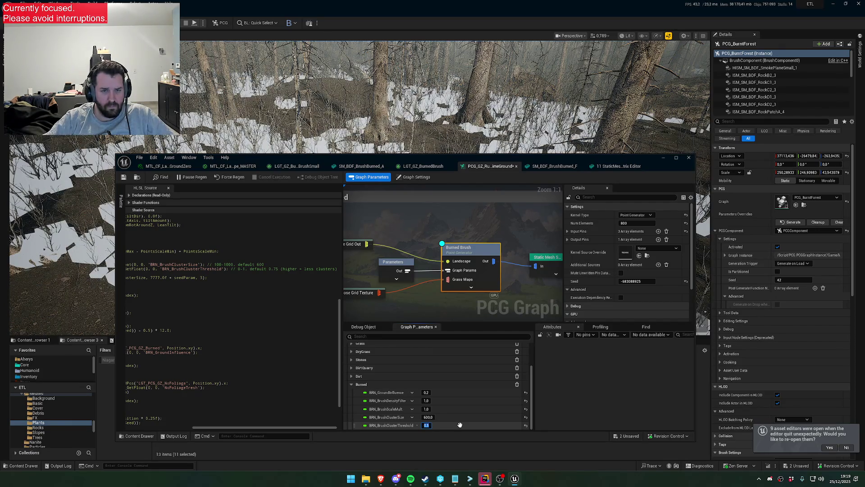
key("BackSpace")
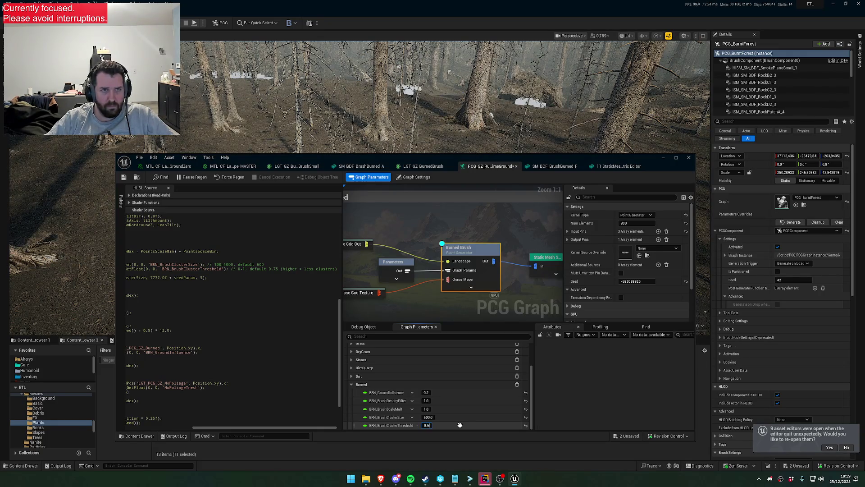
key("Return")
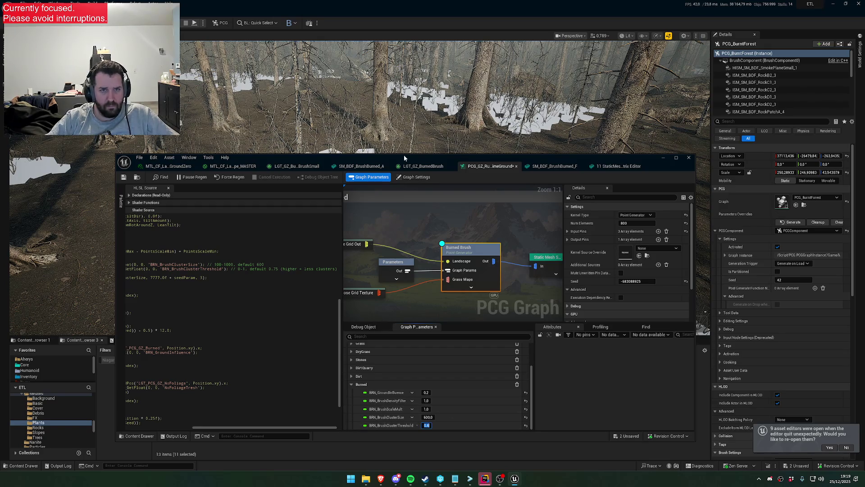
left_click_drag(451, 157, 364, 294)
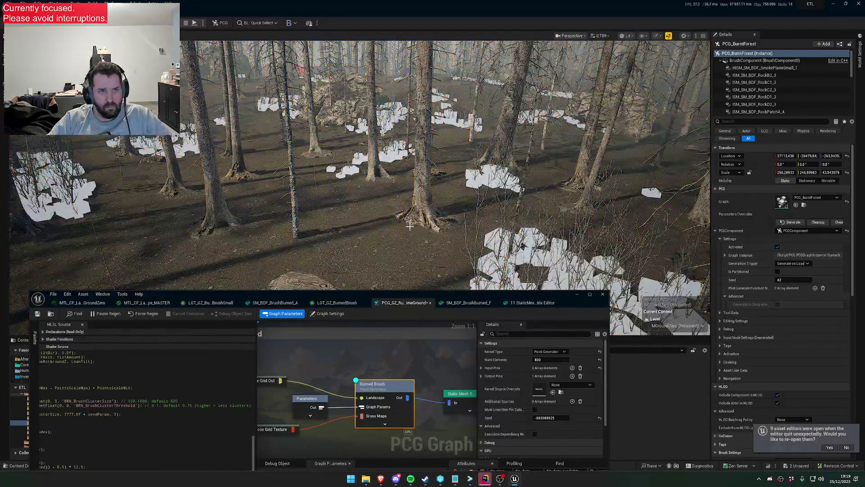
left_click(379, 335)
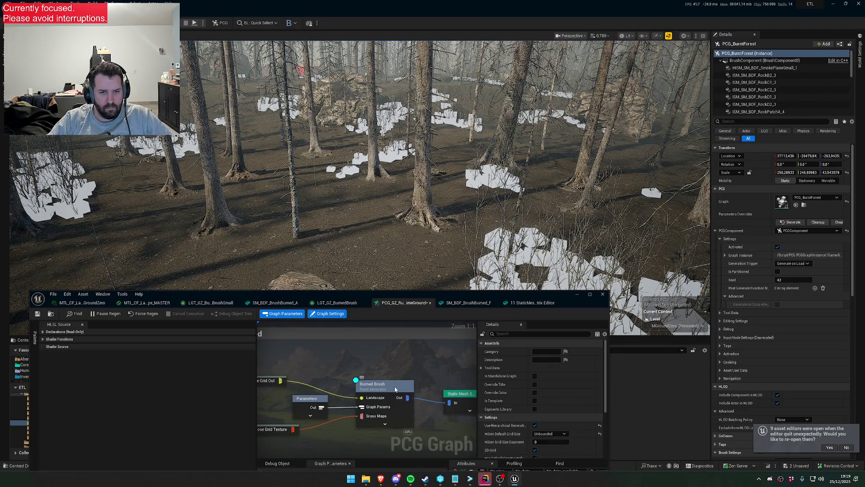
left_click(395, 388)
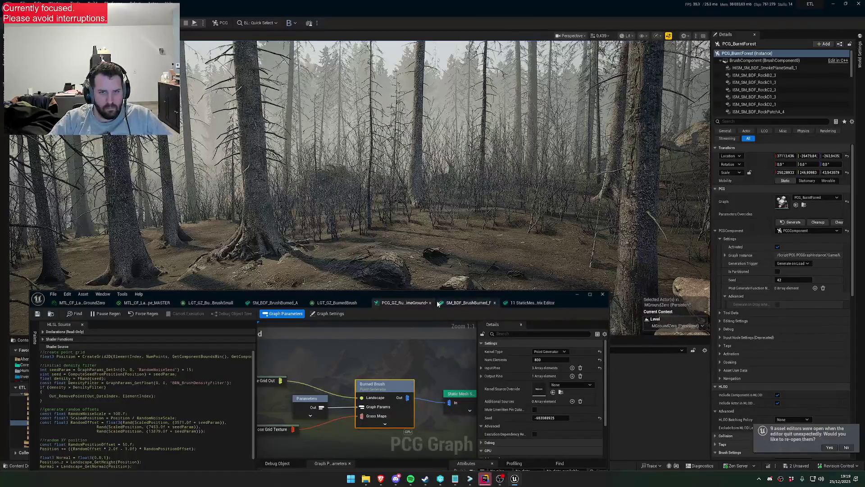
left_click_drag(429, 294, 450, 180)
left_click(362, 448)
left_click_drag(362, 447, 394, 449)
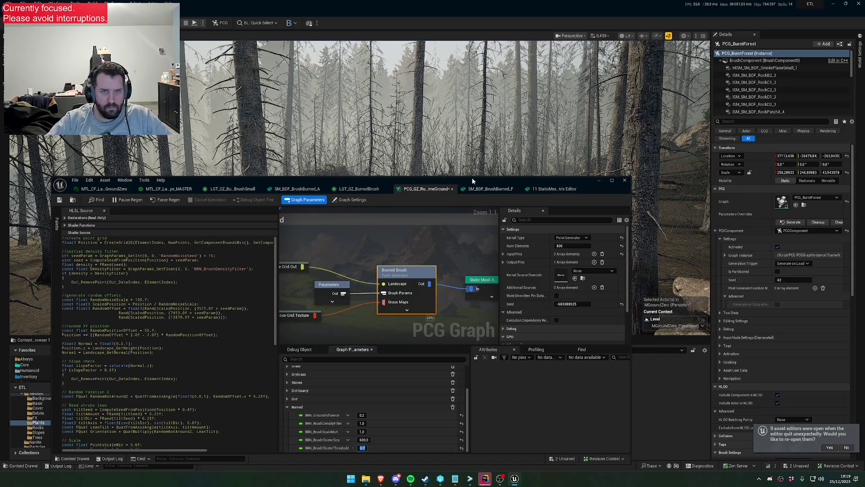
left_click_drag(469, 196, 469, 321)
key("w")
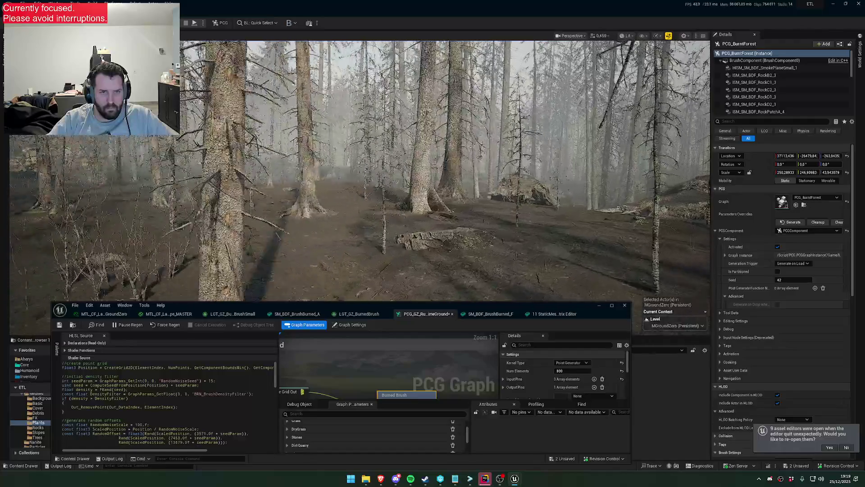
Switch the level viewport to immersive full-screen with F11 and fly through the burned forest.
scroll(360, 171, "up", 1)
scroll(445, 172, "down", 3)
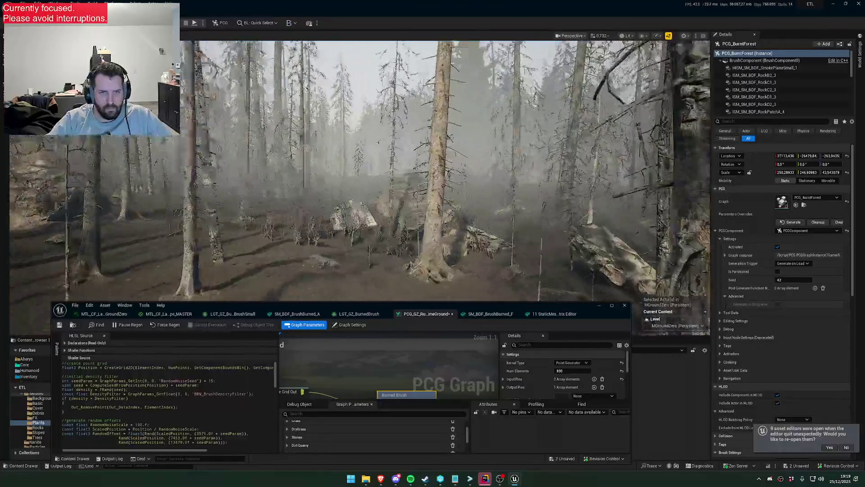
scroll(464, 225, "up", 1)
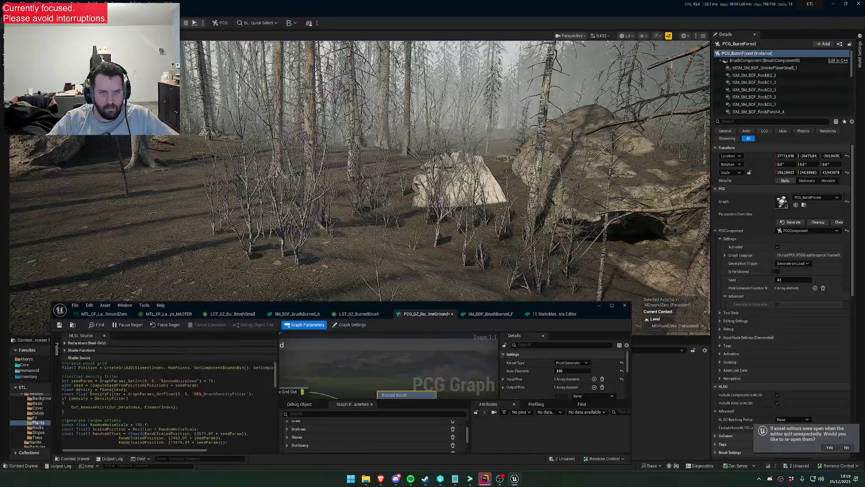
key("F11")
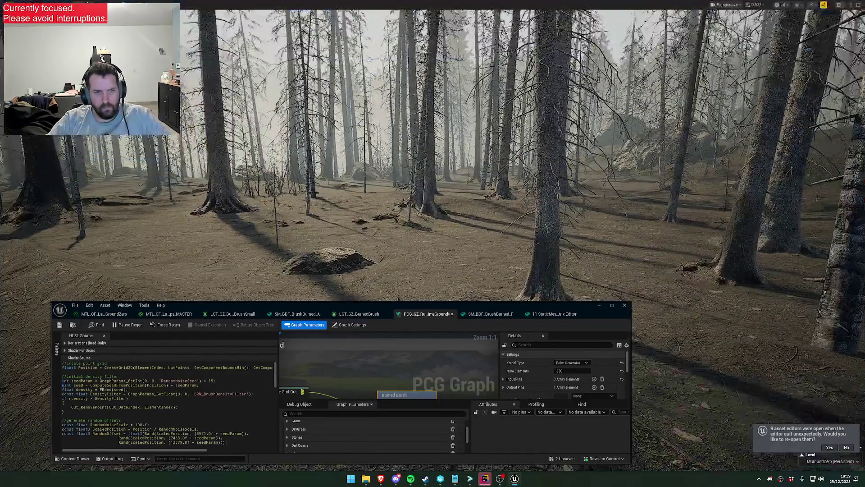
scroll(464, 225, "down", 2)
key("w")
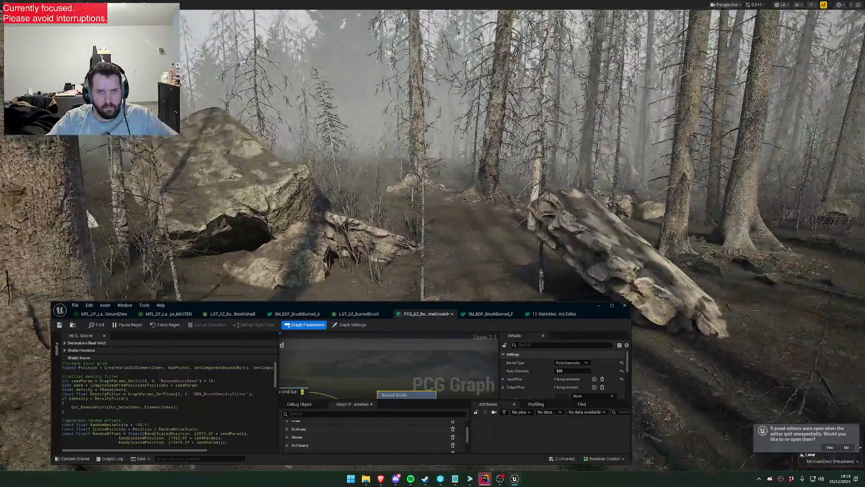
scroll(464, 225, "up", 1)
scroll(464, 225, "up", 2)
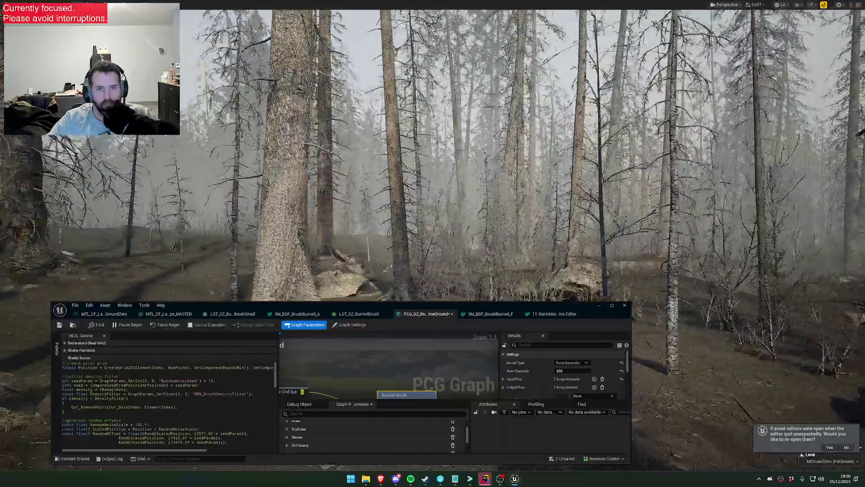
scroll(464, 225, "up", 3)
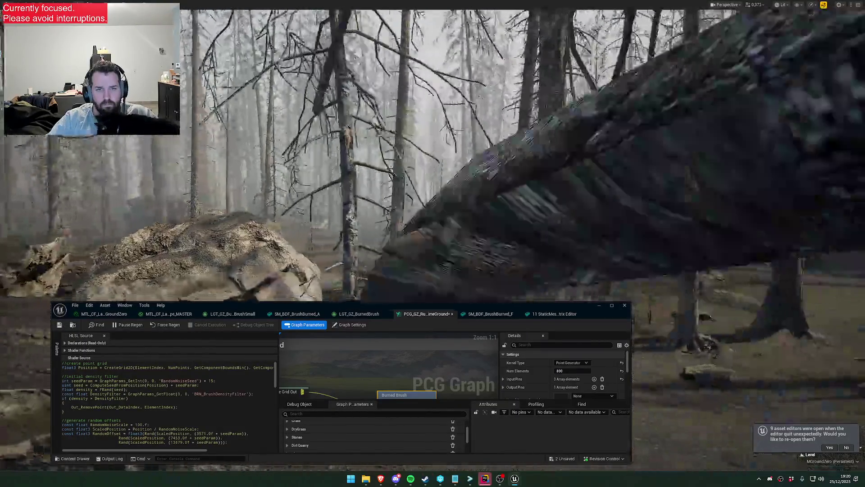
scroll(463, 225, "down", 1)
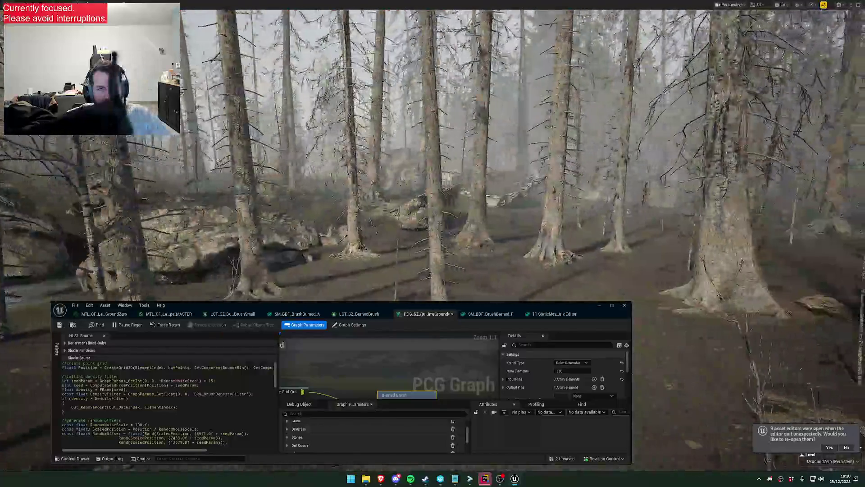
scroll(464, 224, "down", 1)
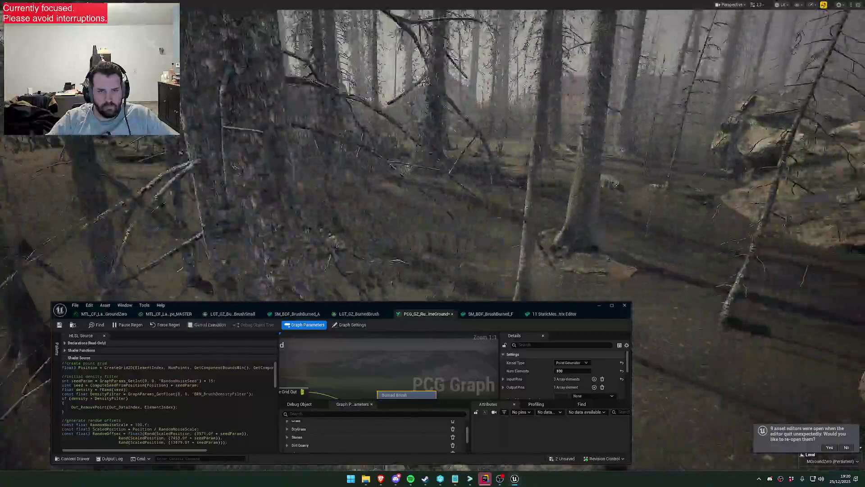
scroll(464, 225, "up", 1)
scroll(481, 267, "down", 1)
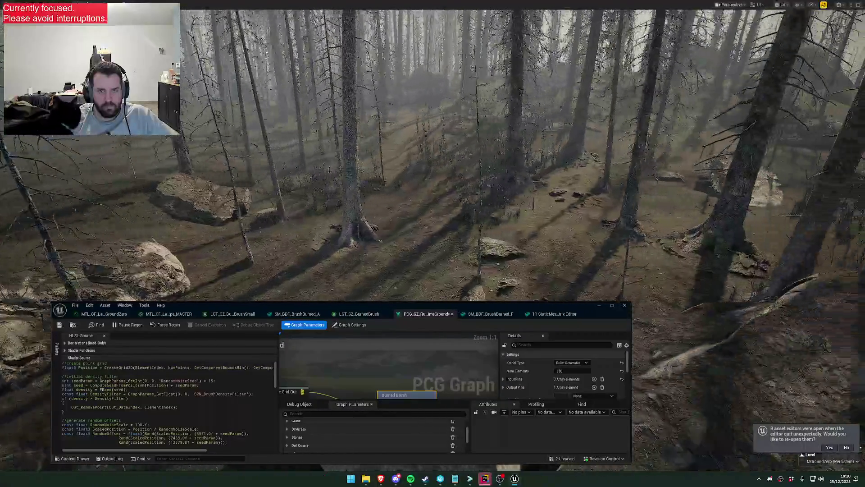
Drag the PCG graph editor window's top edge upward to make it taller.
left_click_drag(456, 302, 486, 186)
scroll(496, 224, "down", 6)
scroll(411, 260, "up", 4)
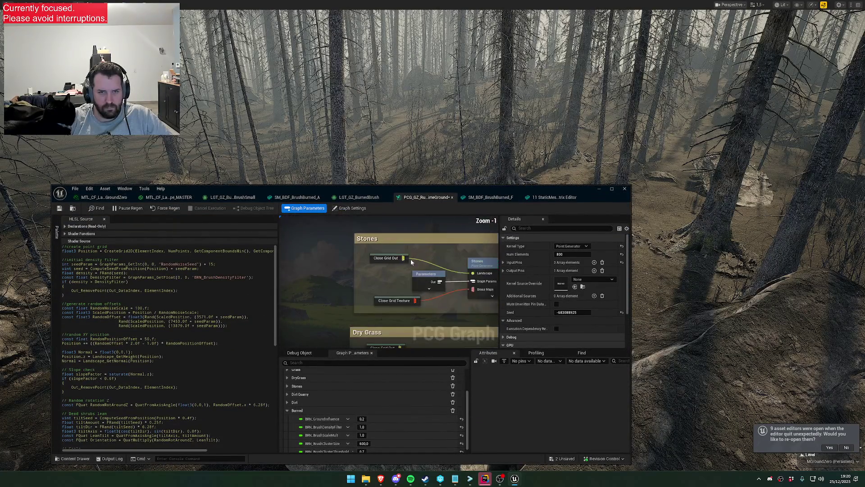
scroll(380, 275, "down", 2)
scroll(417, 264, "up", 2)
left_click(431, 286)
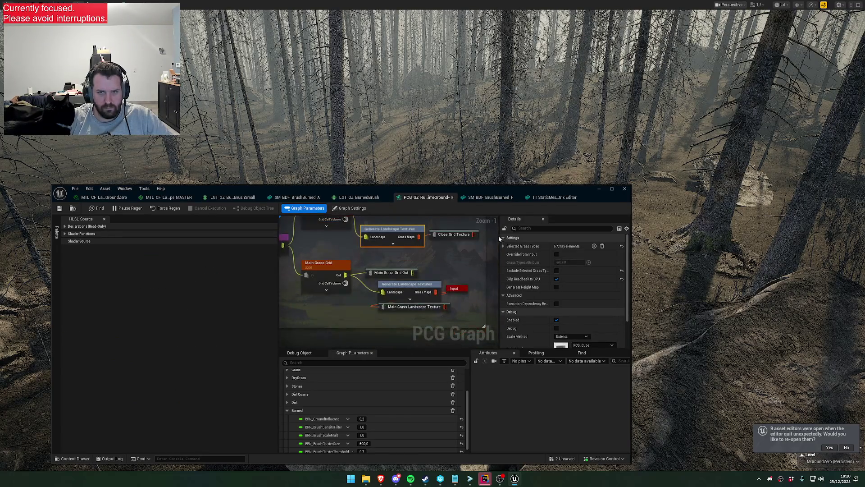
left_click(504, 246)
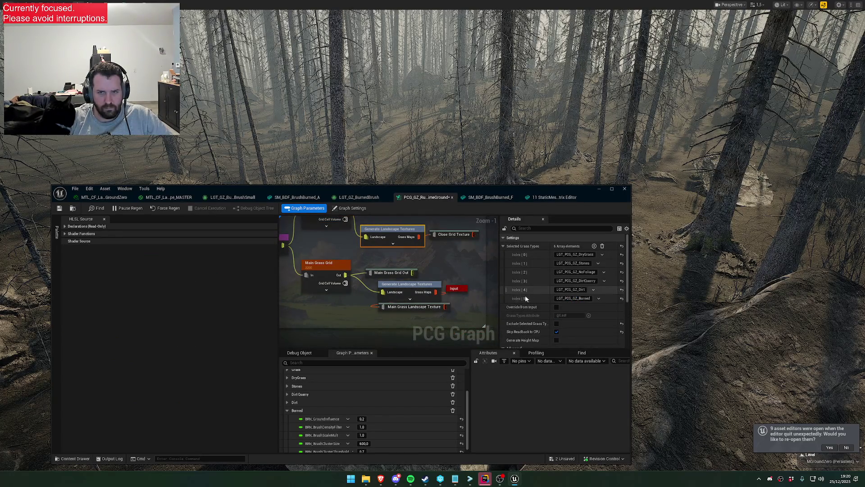
left_click(398, 290)
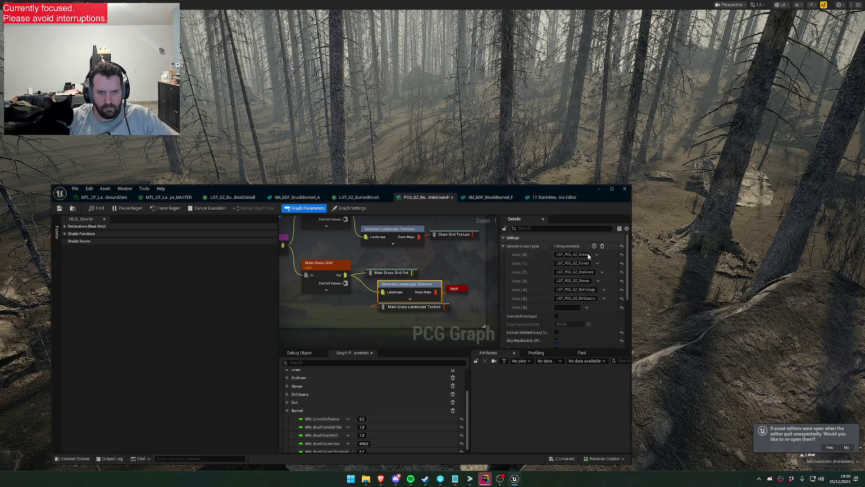
scroll(452, 269, "down", 3)
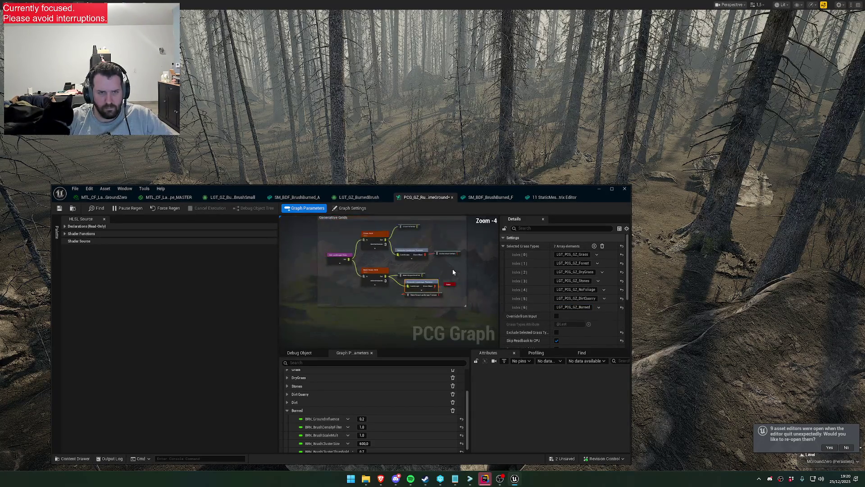
scroll(458, 273, "up", 1)
left_click(396, 268)
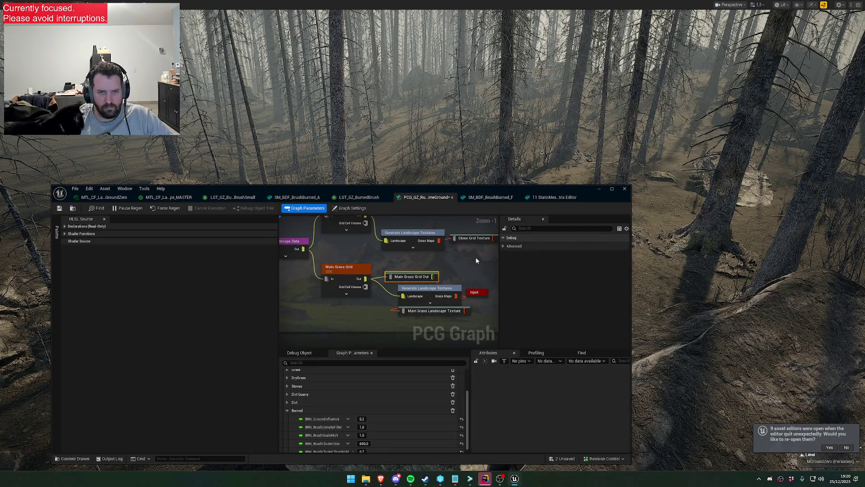
scroll(396, 267, "up", 4)
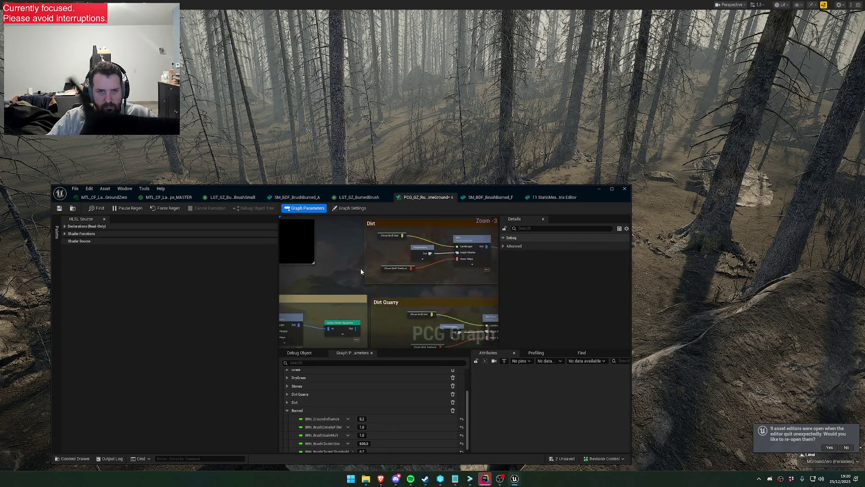
right_click(374, 271)
Paste a Main Grass Grid Out node and wire it into Burned Brush's Landscape input.
key("Escape")
left_click(350, 208)
right_click(306, 228)
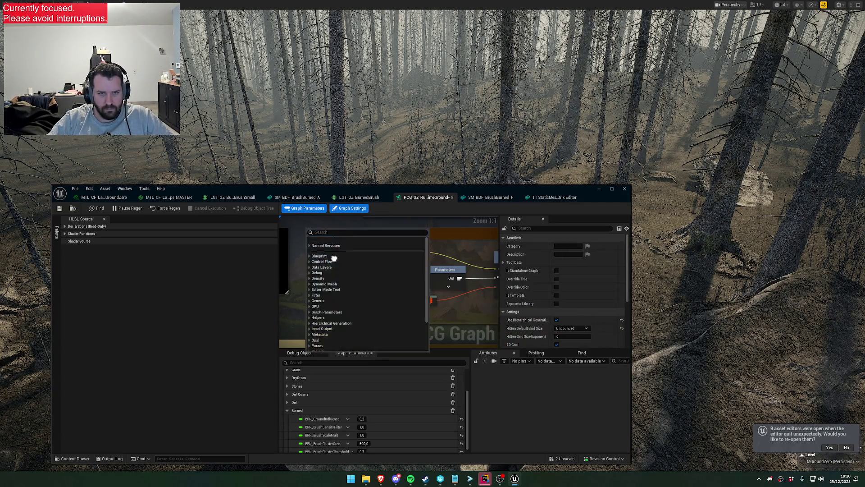
key("Escape")
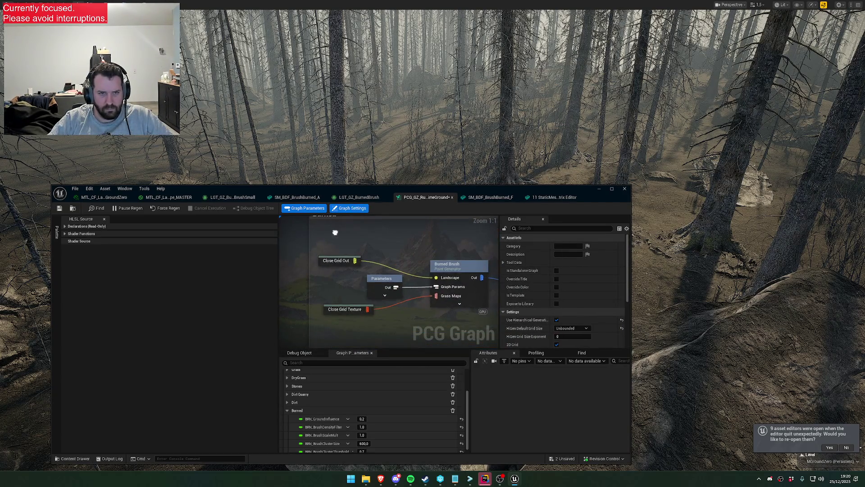
right_click(336, 234)
key("Escape")
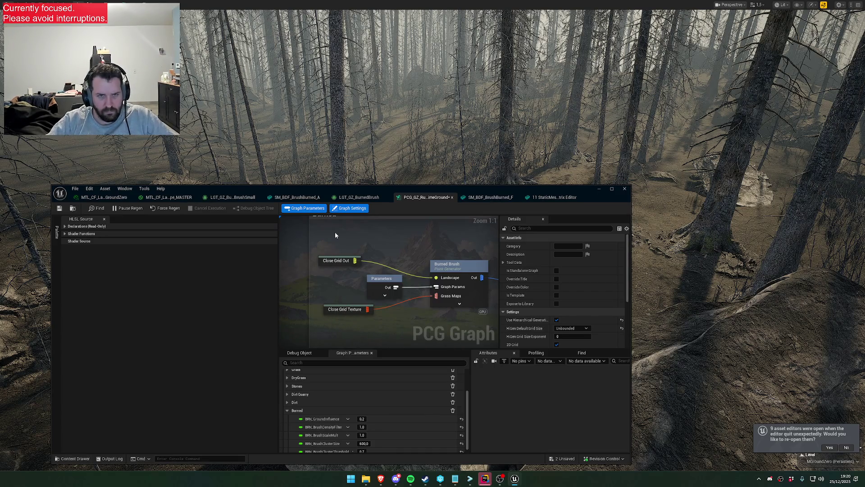
key("ctrl+v")
left_click_drag(383, 238, 435, 279)
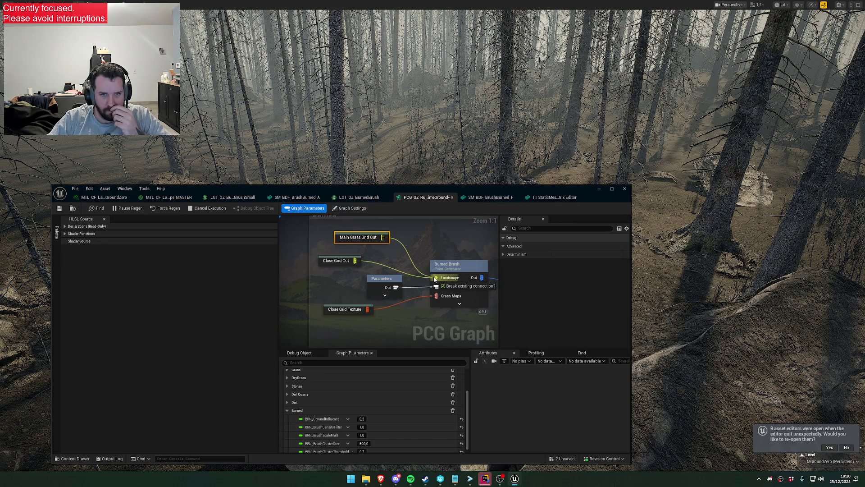
Delete the unused Close Grid Out and Close Grid Texture nodes.
left_click(347, 262)
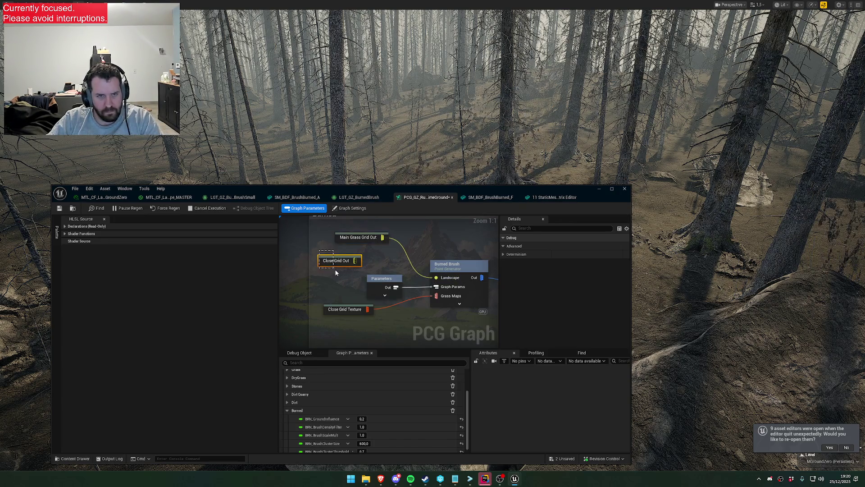
key("Delete")
left_click(346, 311)
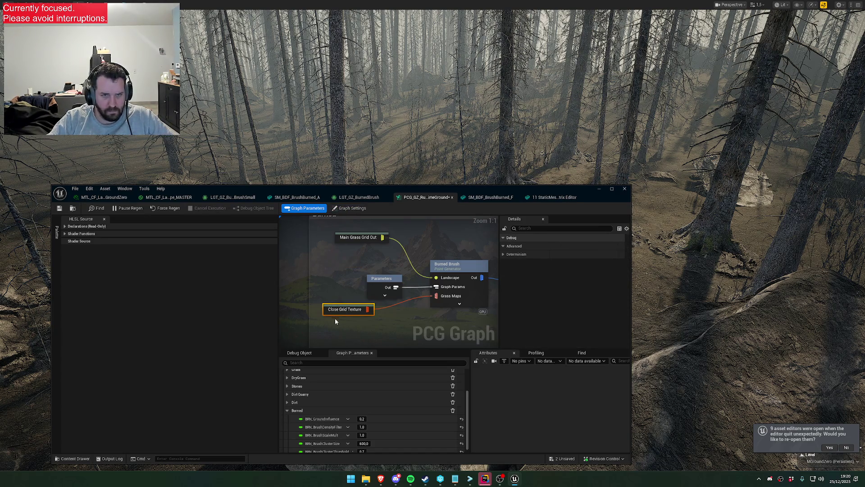
key("Delete")
Paste a Main Grass Landscape Texture node to feed Burned Brush's Grass Maps.
right_click(336, 314)
type("maingr")
key("Escape")
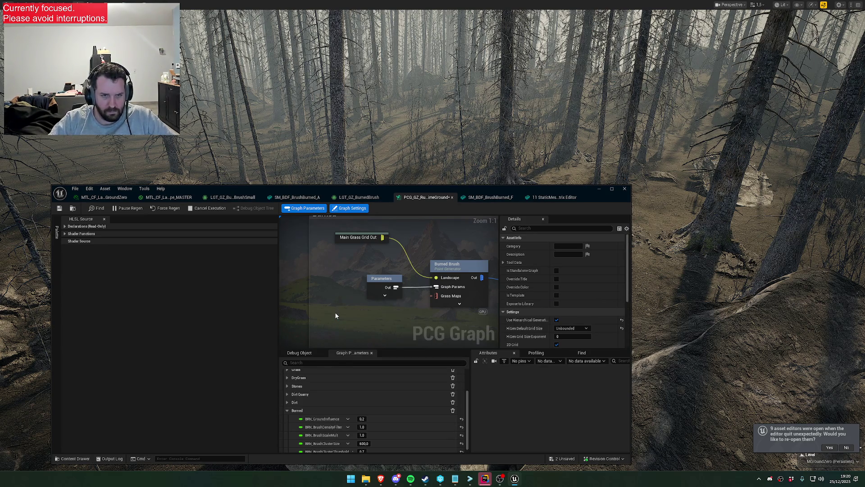
key("ctrl+v")
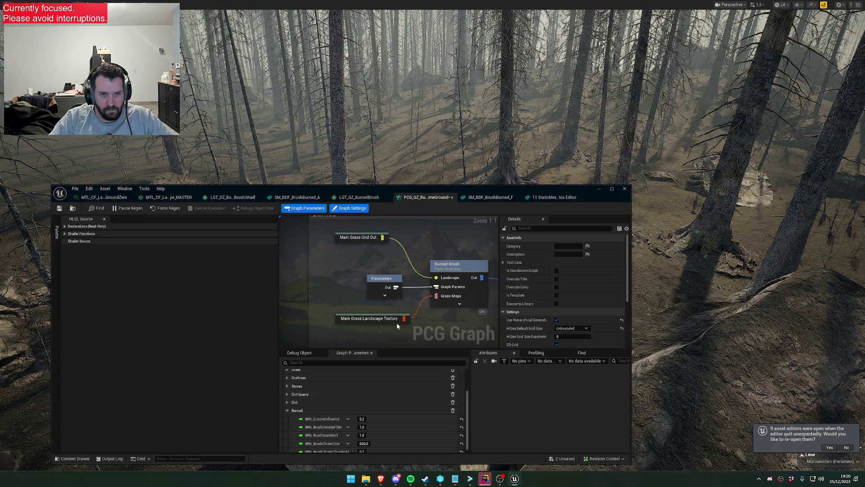
left_click_drag(447, 192, 441, 294)
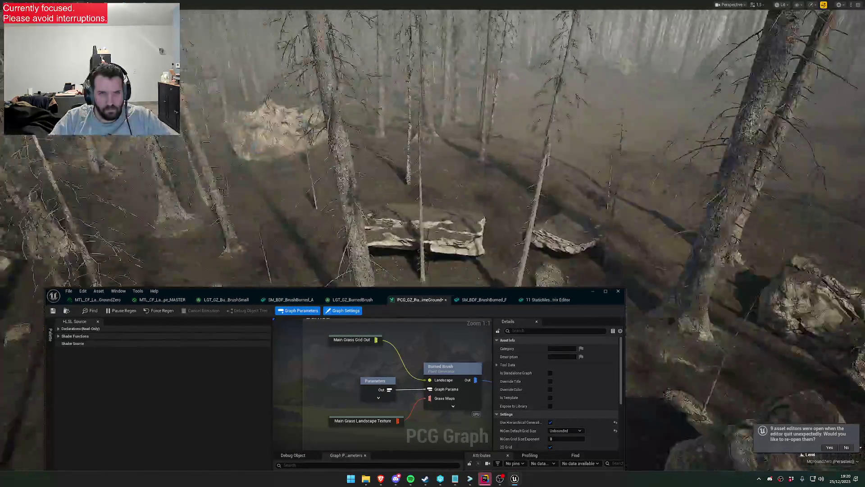
Rearrange the Generate Landscape Textures node, then lower the graph editor to show more forest.
scroll(386, 365, "down", 2)
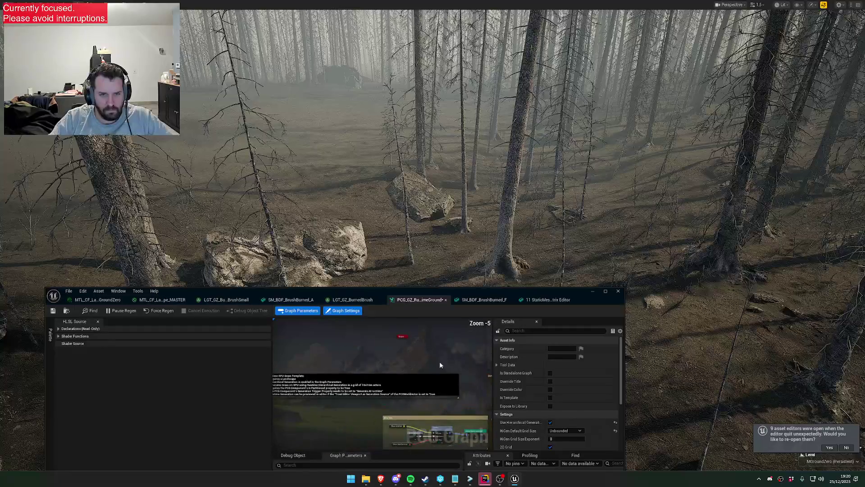
scroll(423, 380, "down", 1)
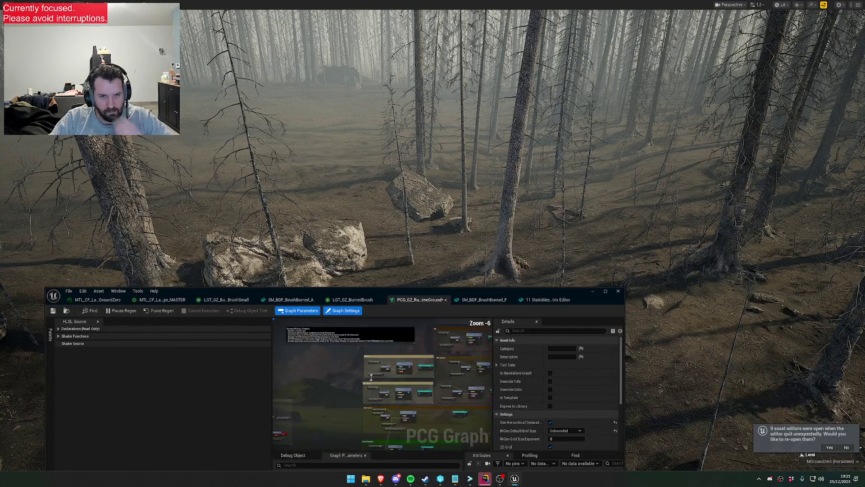
left_click_drag(415, 374, 366, 366)
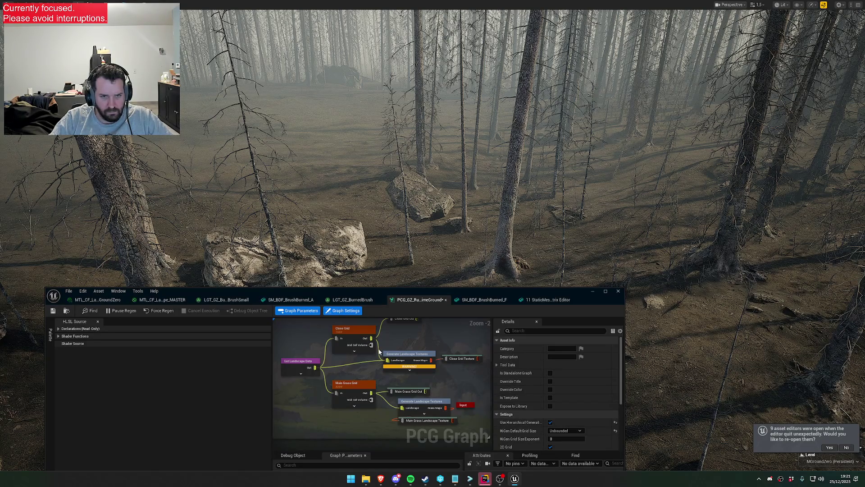
left_click_drag(403, 356, 378, 359)
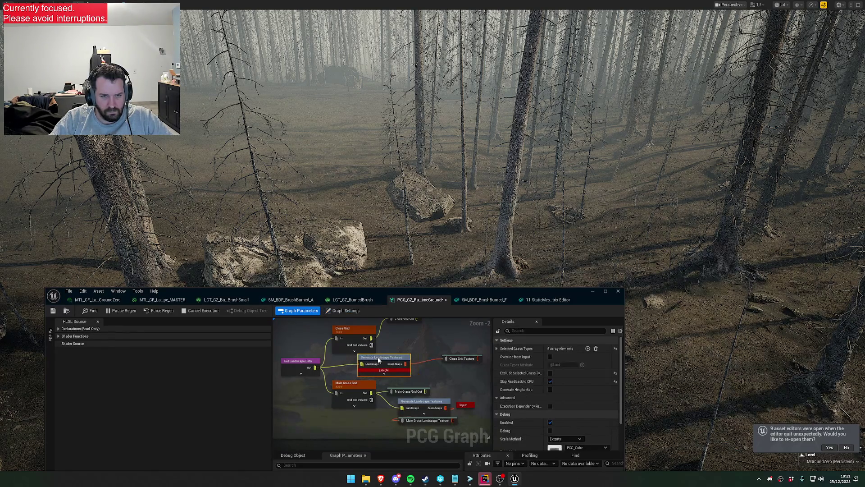
mouse_move(390, 371)
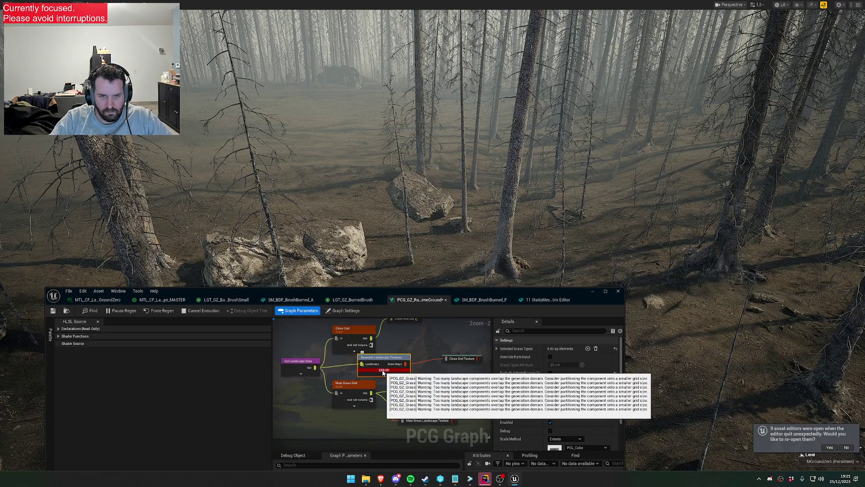
mouse_move(383, 371)
left_mouse_down()
mouse_move(408, 357)
mouse_move(385, 359)
left_mouse_up()
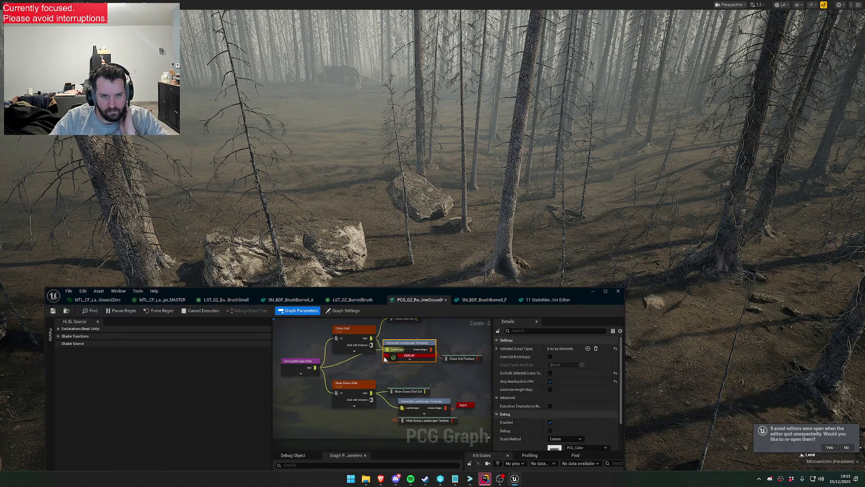
left_click(349, 361)
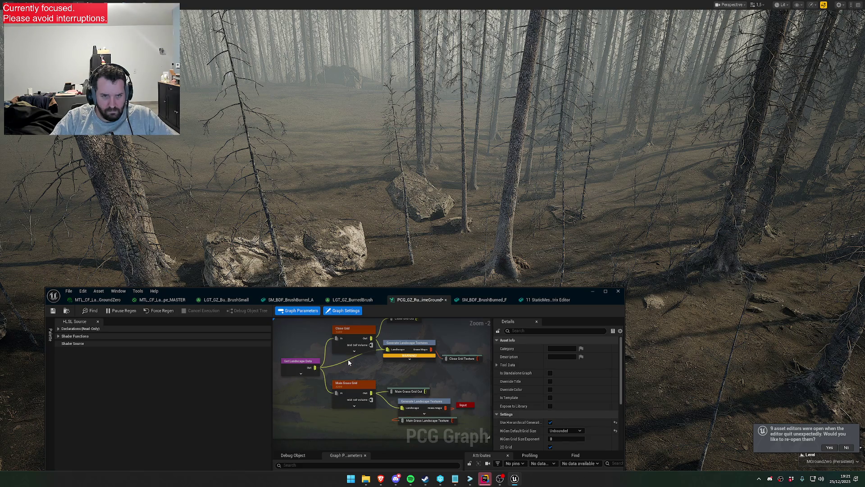
left_click_drag(429, 296, 417, 338)
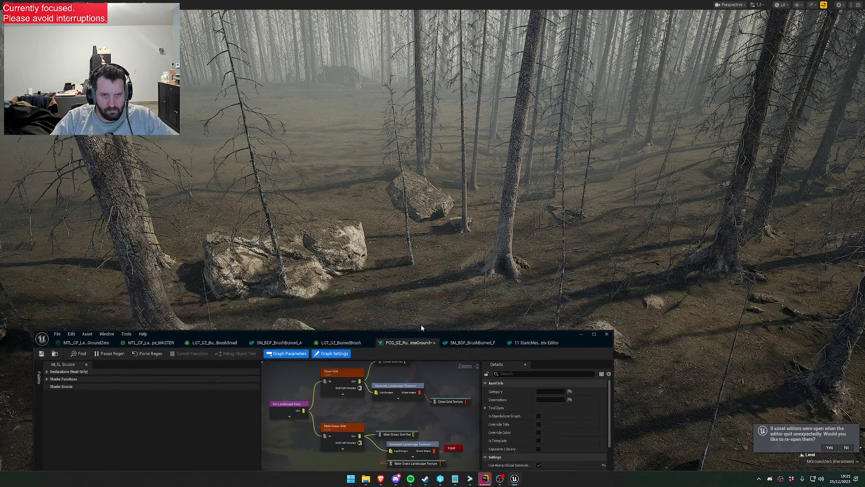
Fly the camera along the forest floor toward the rocks and zoom the graph to the Stones section.
key("w")
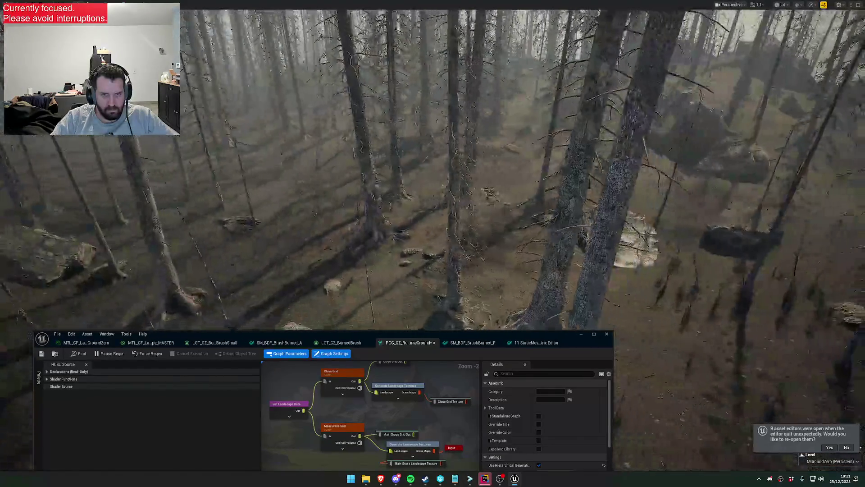
key("s")
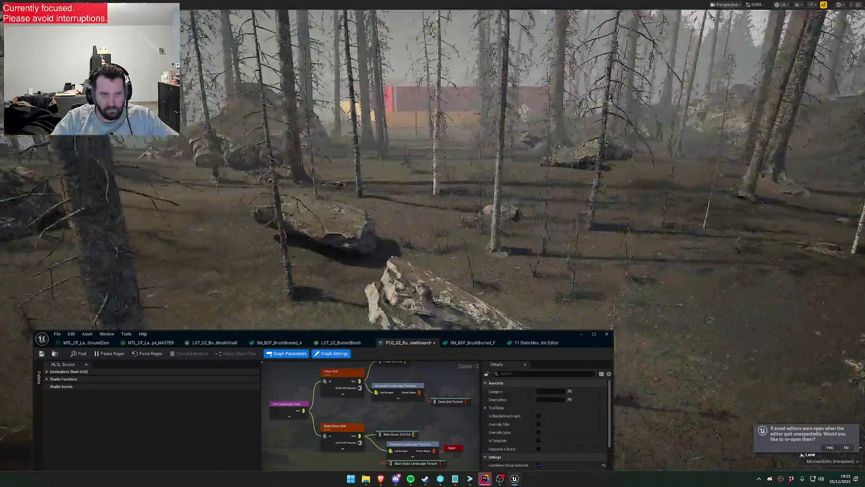
key("w")
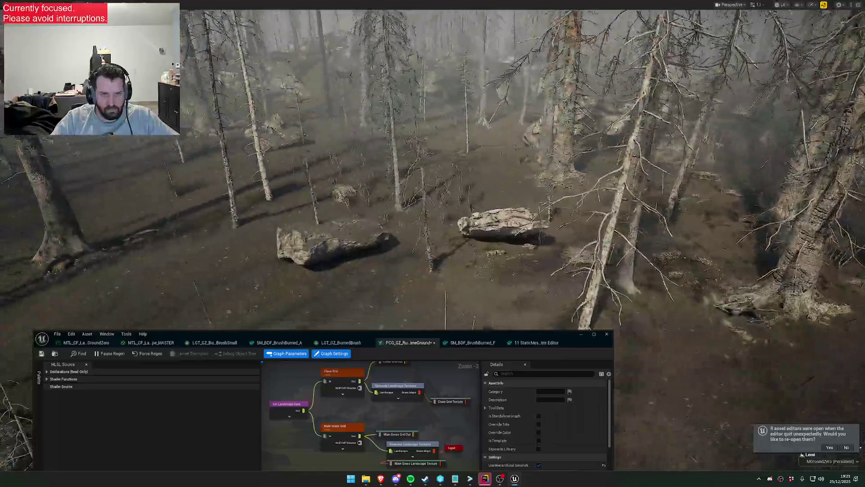
scroll(432, 181, "down", 2)
key("w")
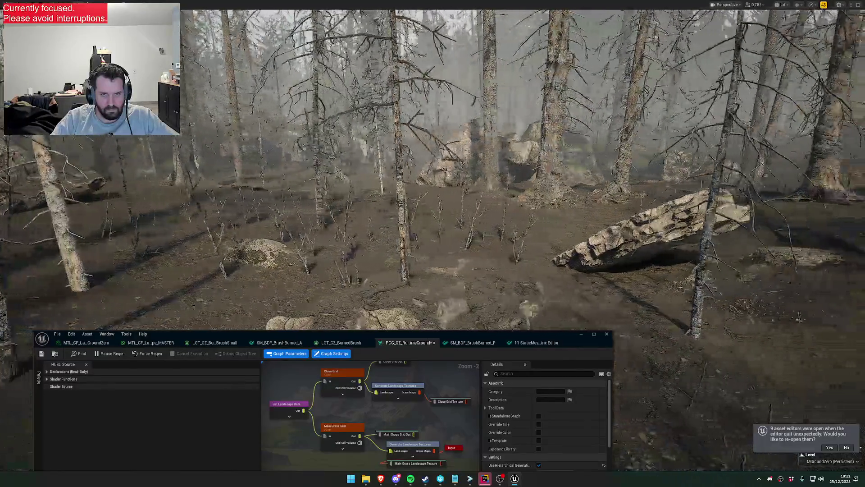
key("w")
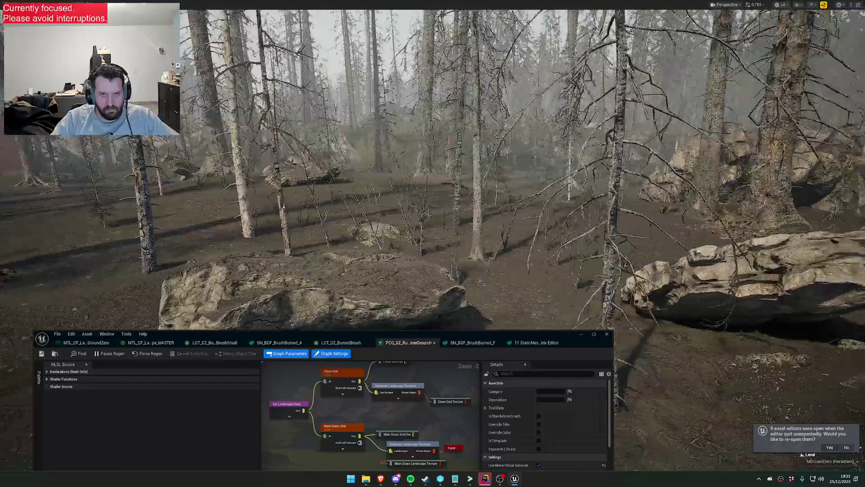
key("w")
scroll(433, 180, "up", 1)
key("w")
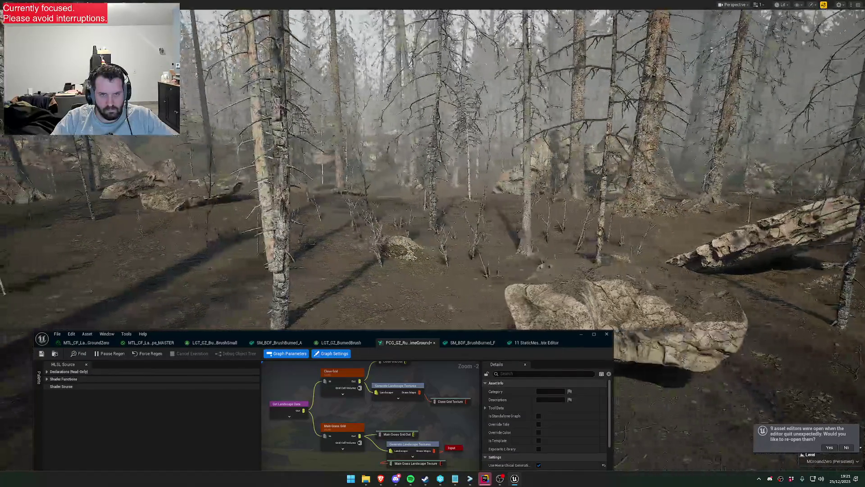
scroll(432, 181, "down", 1)
scroll(471, 389, "down", 5)
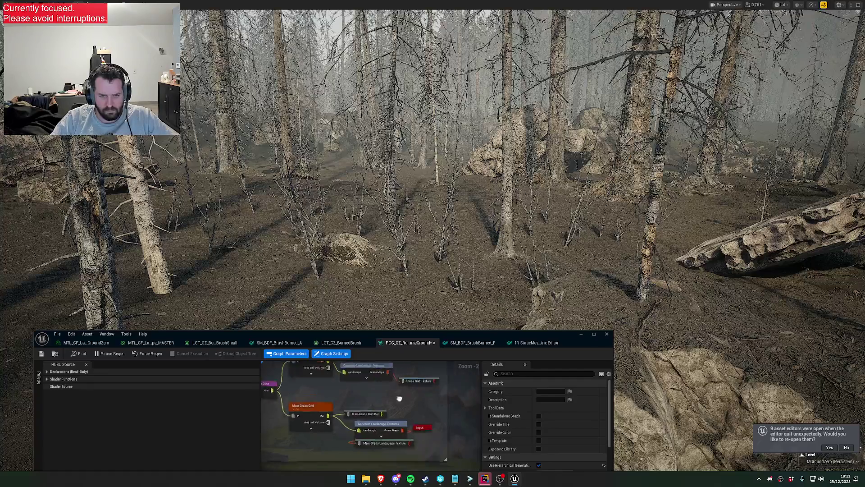
scroll(360, 428, "up", 5)
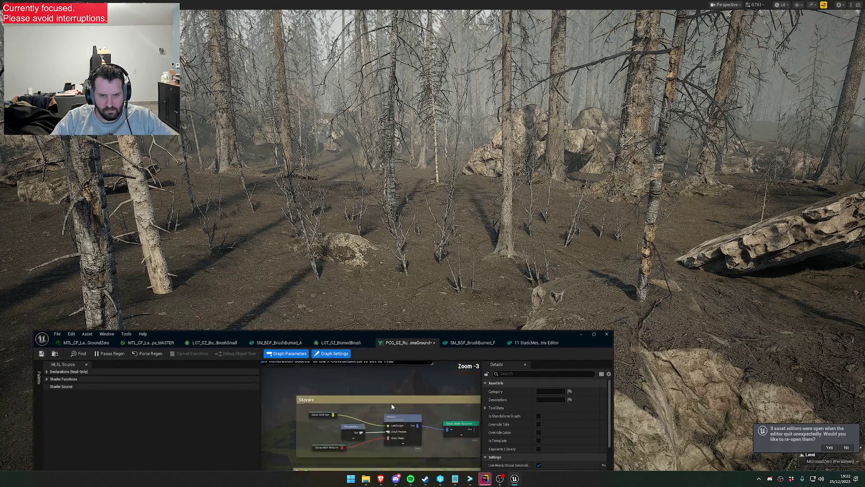
left_click(354, 403)
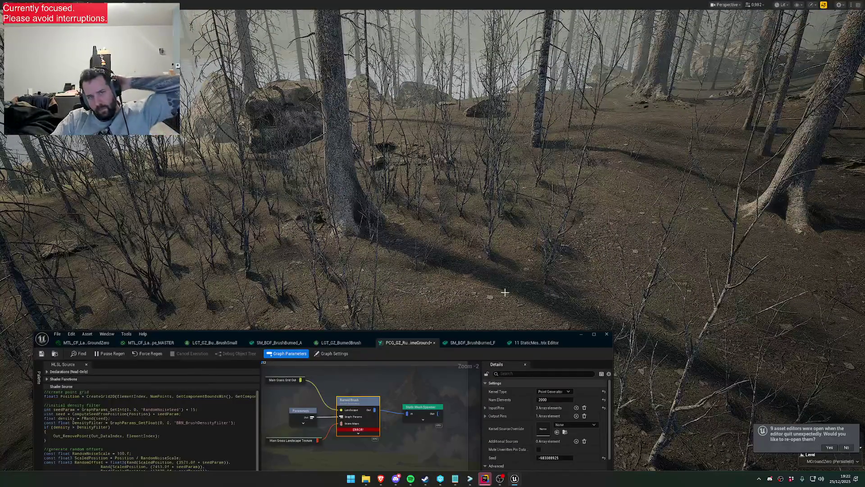
Enable Cast Shadow on all four Static Mesh Spawner brush mesh entries (Index 0–3).
left_click(430, 410)
type("sts")
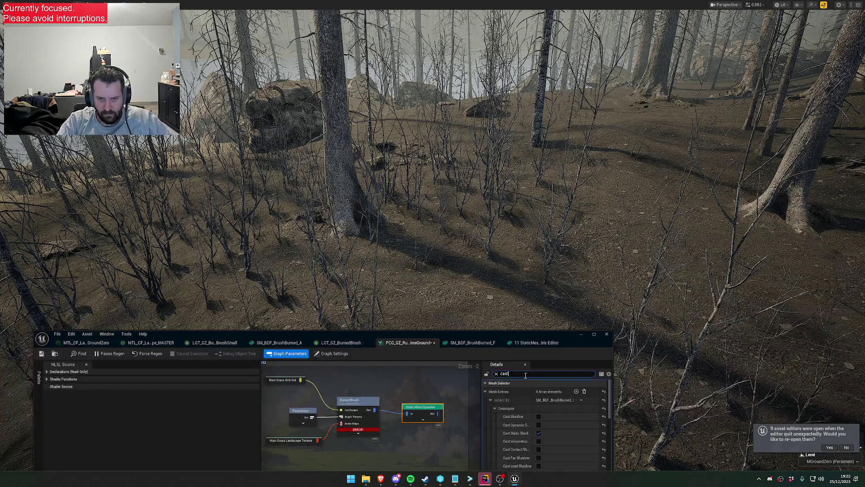
left_click_drag(527, 346, 501, 242)
left_click(514, 313)
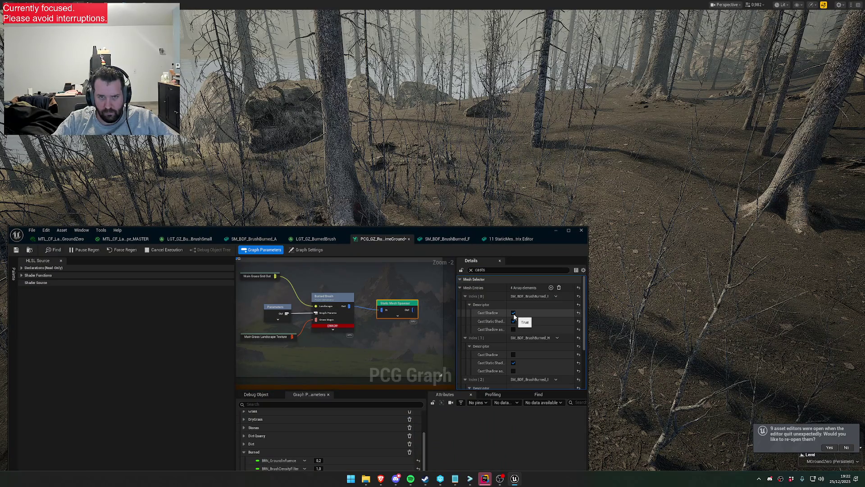
left_click(513, 355)
scroll(517, 356, "down", 2)
left_click(514, 356)
scroll(515, 360, "down", 1)
left_click(514, 368)
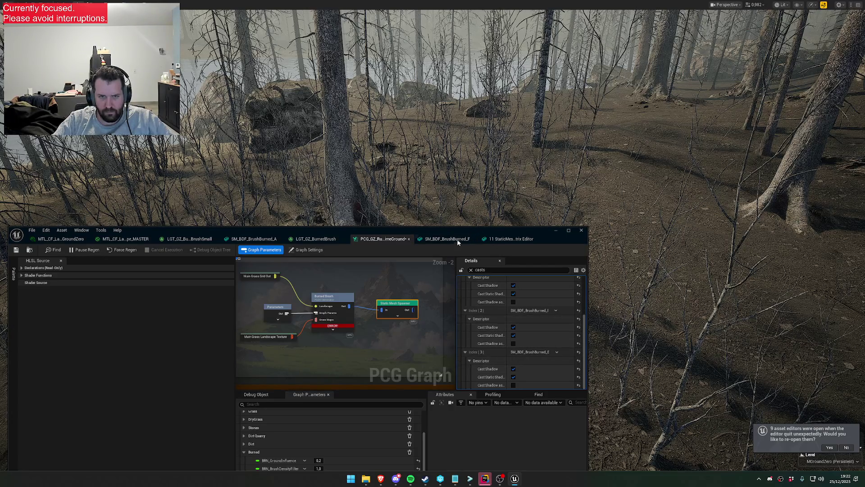
left_click_drag(458, 229, 451, 309)
key("w")
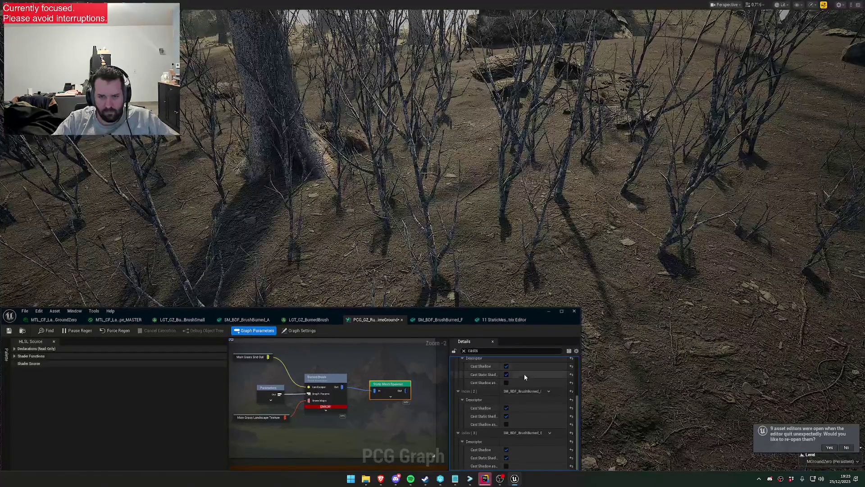
scroll(514, 376, "up", 3)
Filter details by 'dyna' and enable Cast Dynamic Shadow on the first three mesh entries.
double_click(473, 350)
type("dyna")
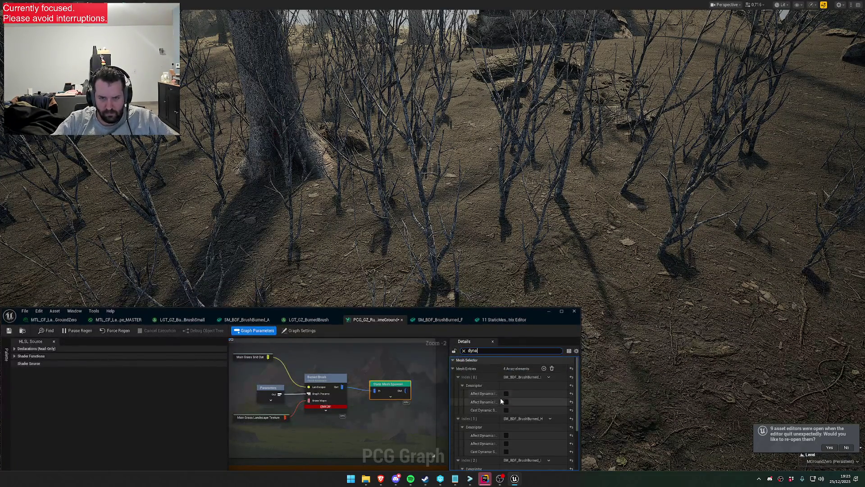
left_click_drag(500, 385, 529, 384)
left_click(540, 410)
left_click(541, 452)
scroll(540, 430, "down", 3)
scroll(541, 435, "down", 1)
left_click(541, 423)
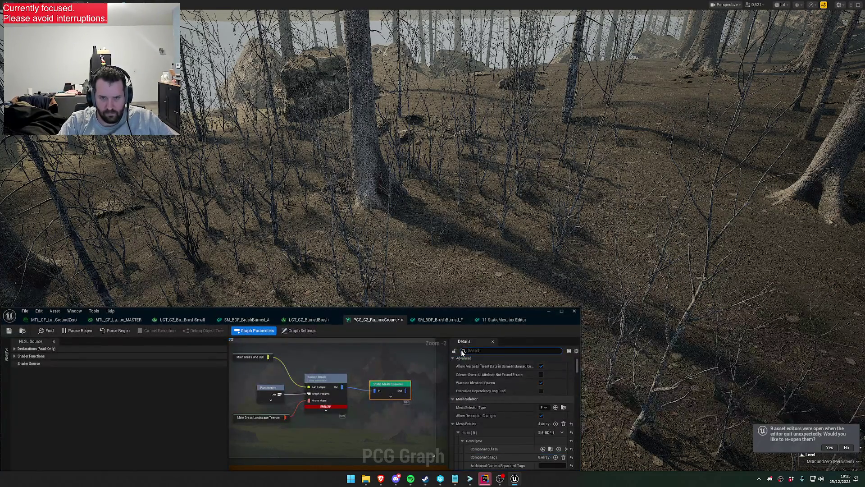
Filter details by 'invali' and set Shadow Cache Invalidation Behavior to Static for Index 0 and 1.
type("i")
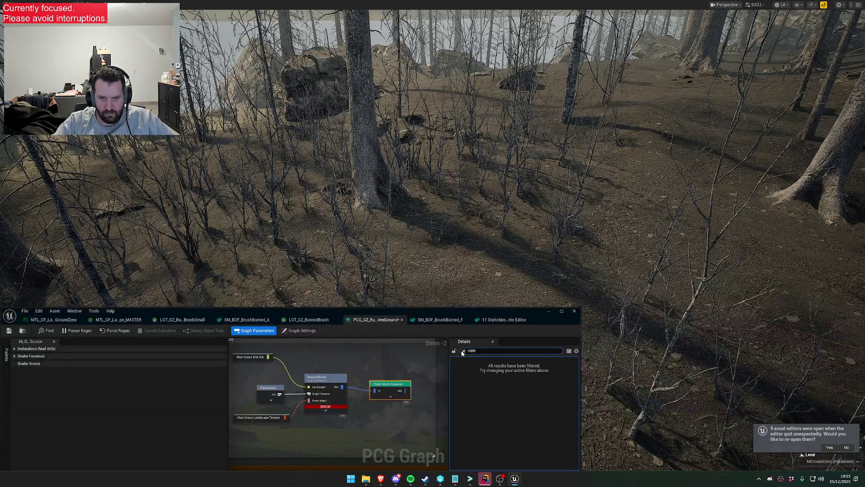
left_click(463, 351)
type("invali")
left_click(553, 394)
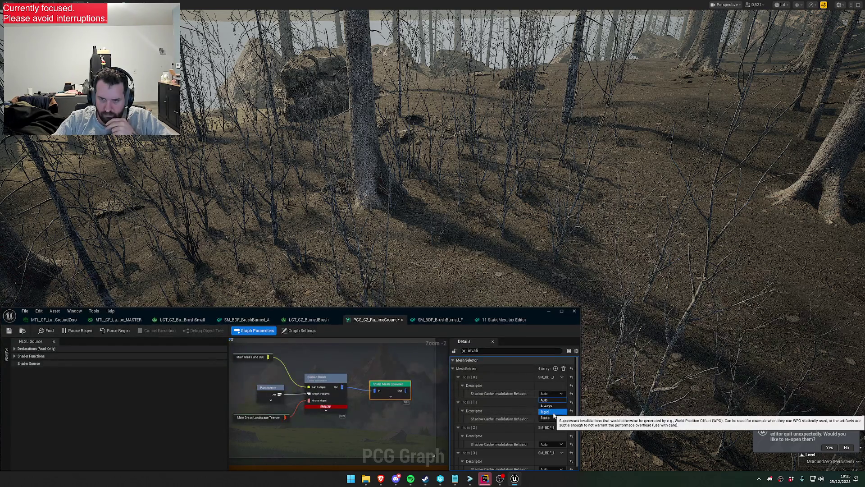
left_click(547, 417)
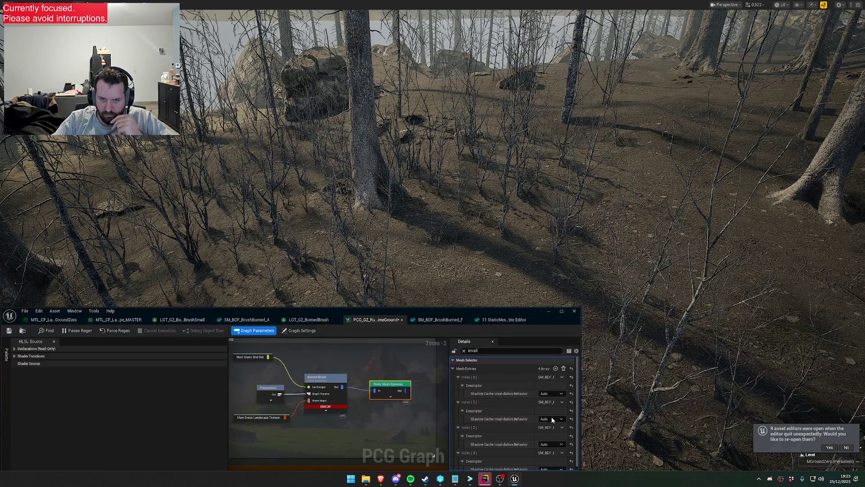
left_click(551, 420)
left_click(550, 442)
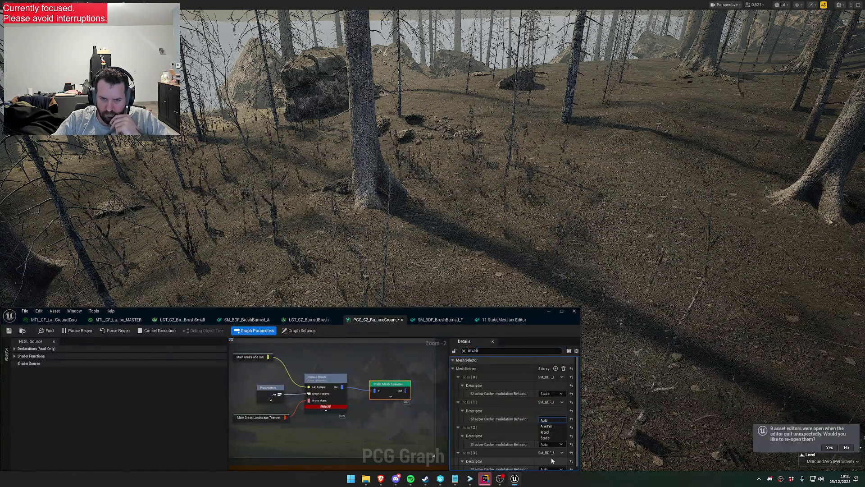
Set Shadow Cache Invalidation Behavior to Static for mesh entries Index 2 and 3.
left_click(550, 446)
left_click(548, 426)
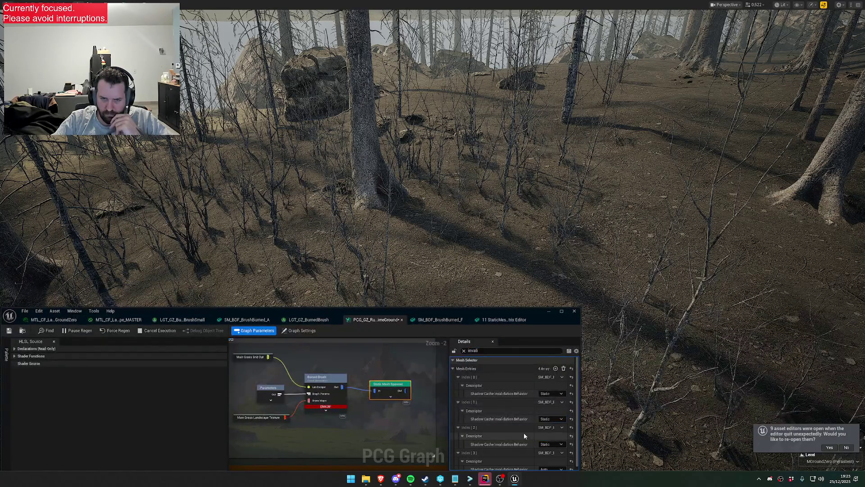
scroll(538, 456, "down", 1)
left_click(549, 466)
left_click(547, 460)
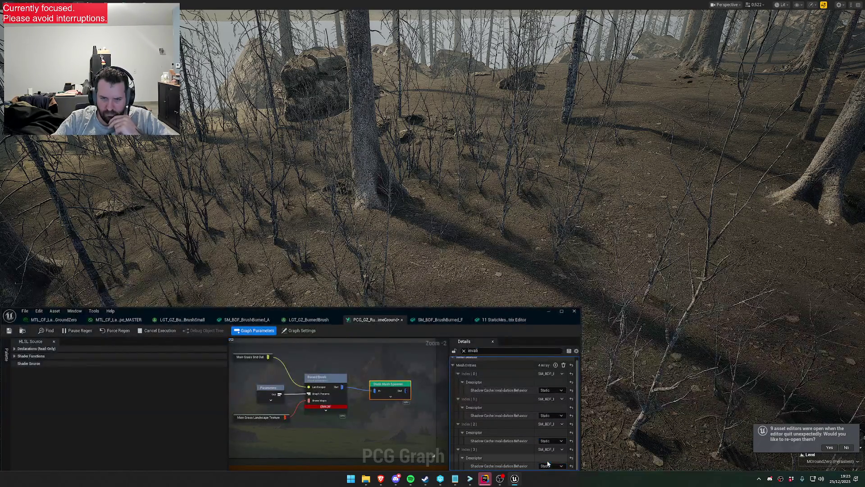
left_click(546, 466)
left_click(546, 460)
type("dir")
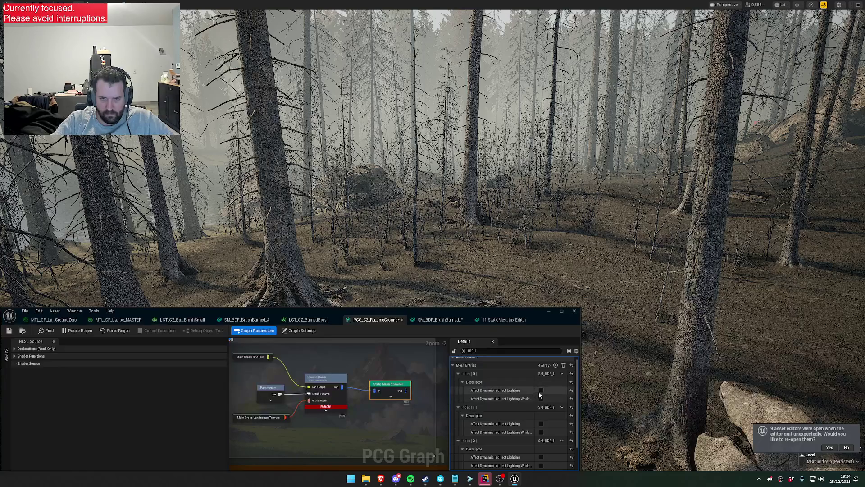
Widen the Details panel and enable Affect Dynamic Indirect Lighting on the second and fourth brush meshes.
mouse_move(449, 396)
left_mouse_down()
mouse_move(374, 396)
mouse_move(416, 396)
left_mouse_up()
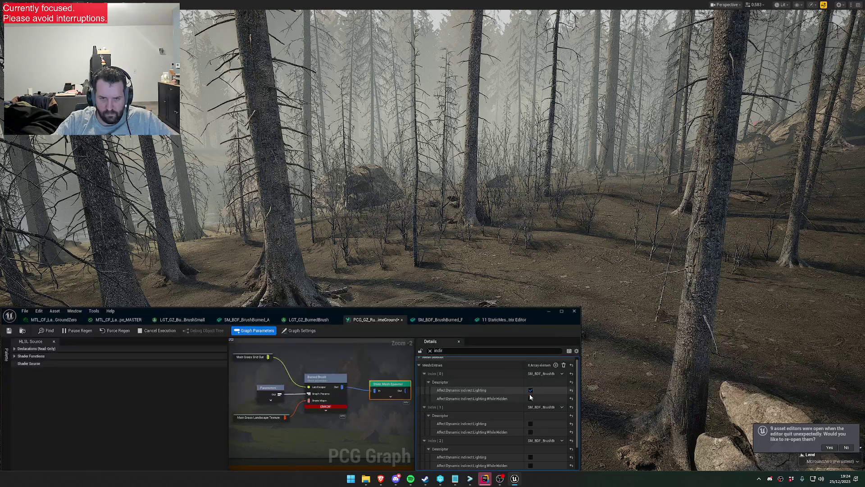
left_click(531, 423)
scroll(531, 421, "down", 2)
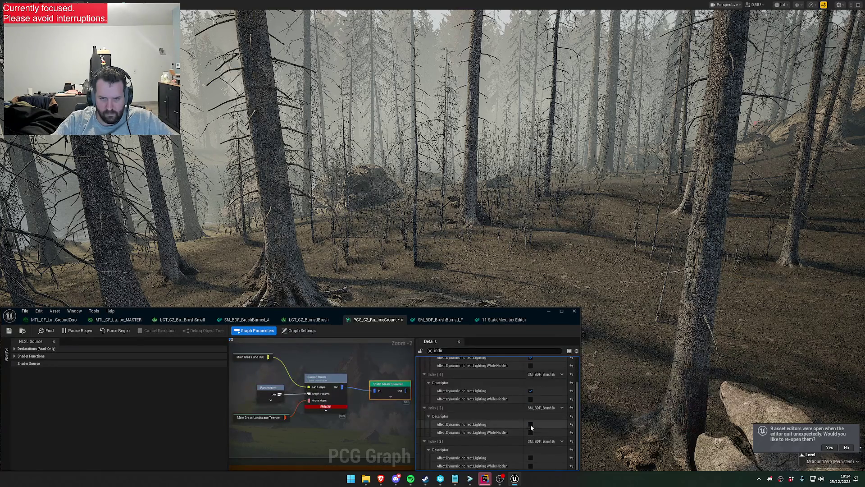
left_click(531, 458)
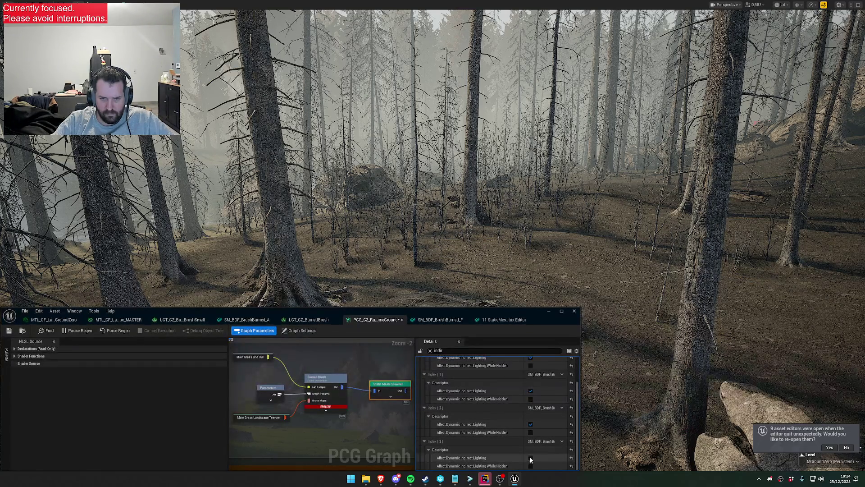
scroll(496, 417, "up", 2)
Filter the Details panel by 'distan' to review the meshes' Nanite distance settings.
left_click(453, 351)
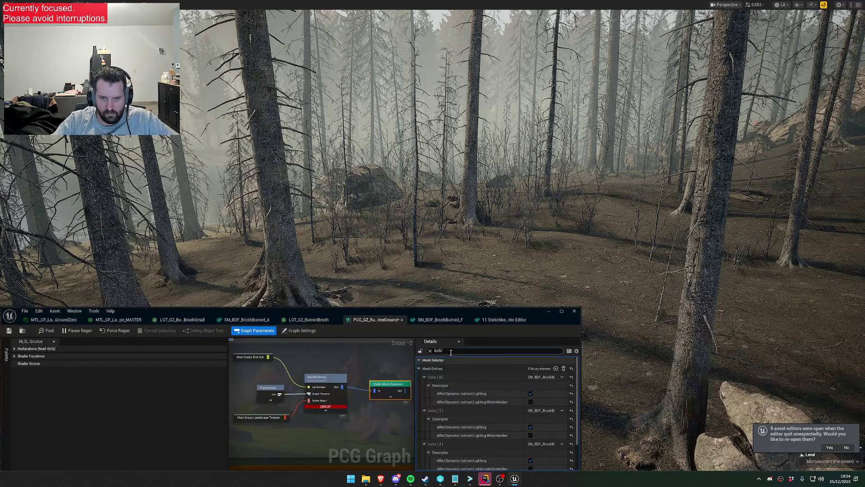
type("distan")
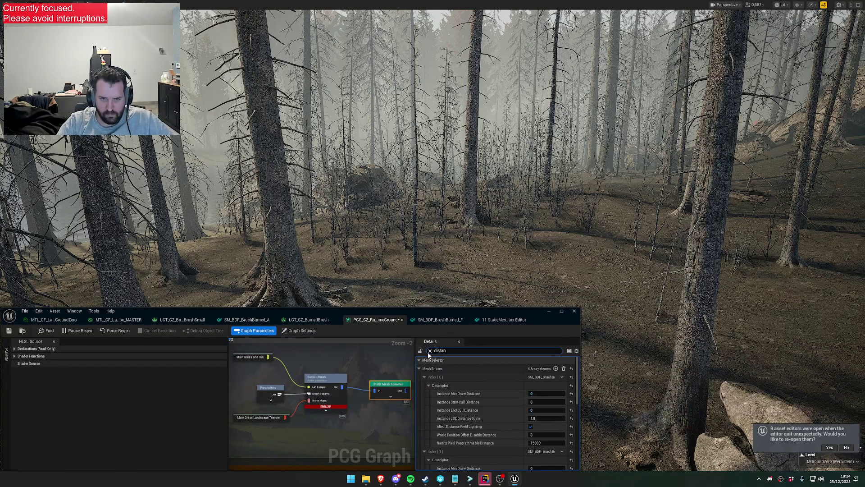
scroll(510, 424, "down", 5)
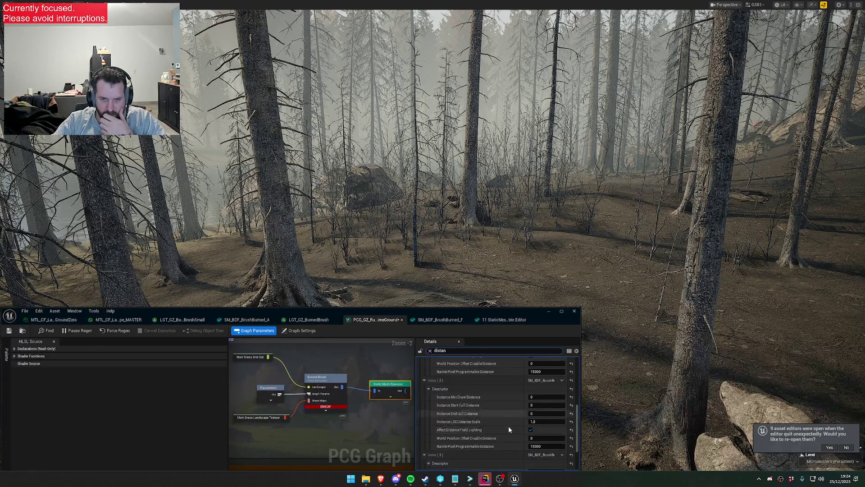
scroll(507, 426, "down", 3)
mouse_move(478, 312)
left_mouse_down()
mouse_move(471, 368)
mouse_move(477, 356)
mouse_move(469, 350)
left_mouse_up()
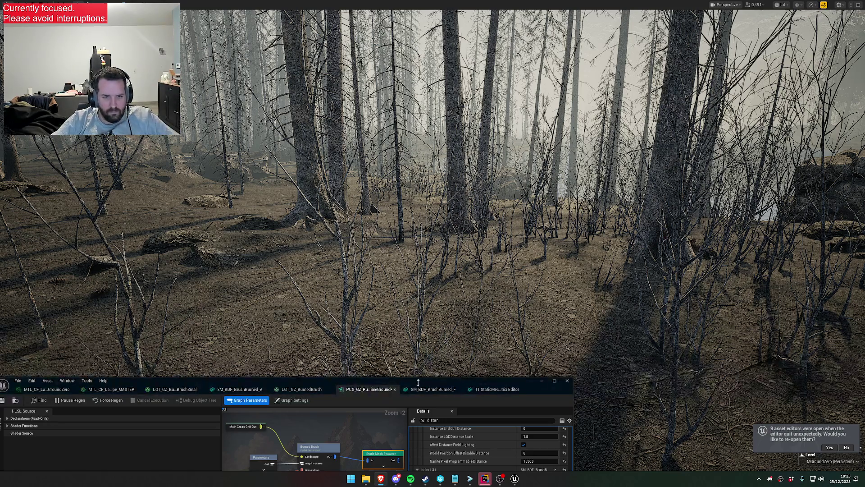
Replace the Burned Brush generator's HLSL source with the clustering version.
left_click_drag(293, 380, 468, 123)
left_click(487, 200)
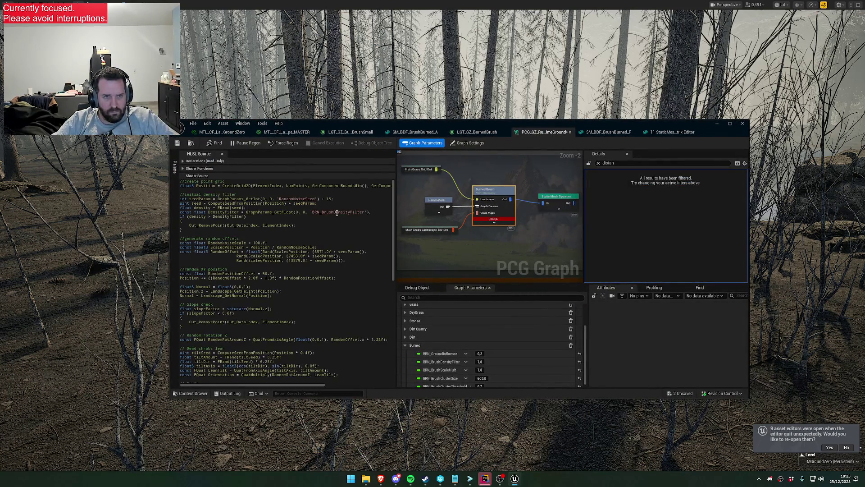
scroll(343, 261, "down", 10)
key("ctrl+a")
key("ctrl+v")
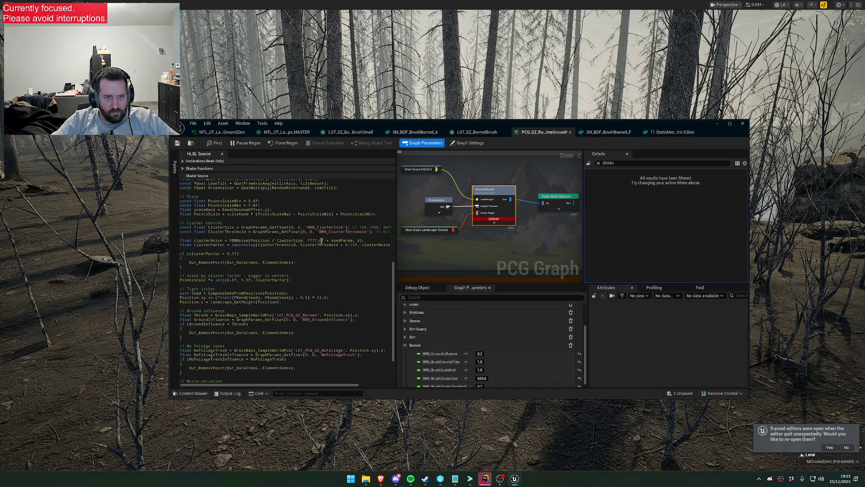
Rename the parameters to BRN_BrushClusterSize and BRN_BrushClusterThreshold in the HLSL, then save the graph.
left_click(319, 227)
type("Brush")
key("Down")
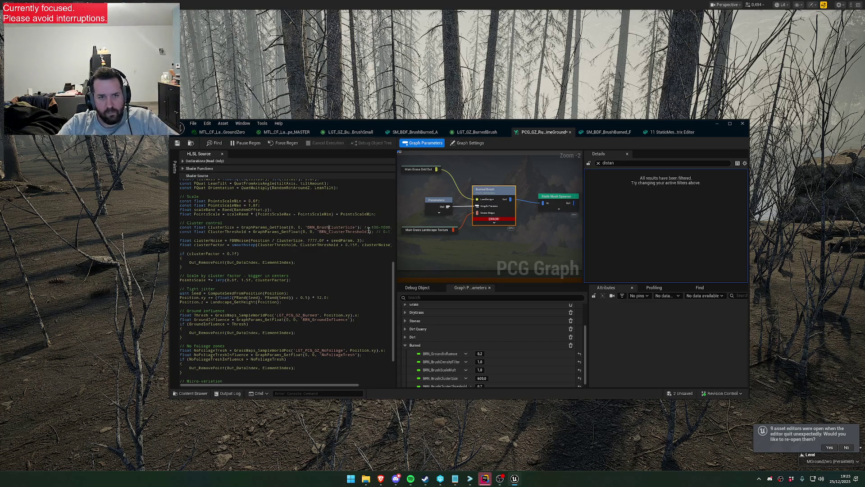
type("Brush")
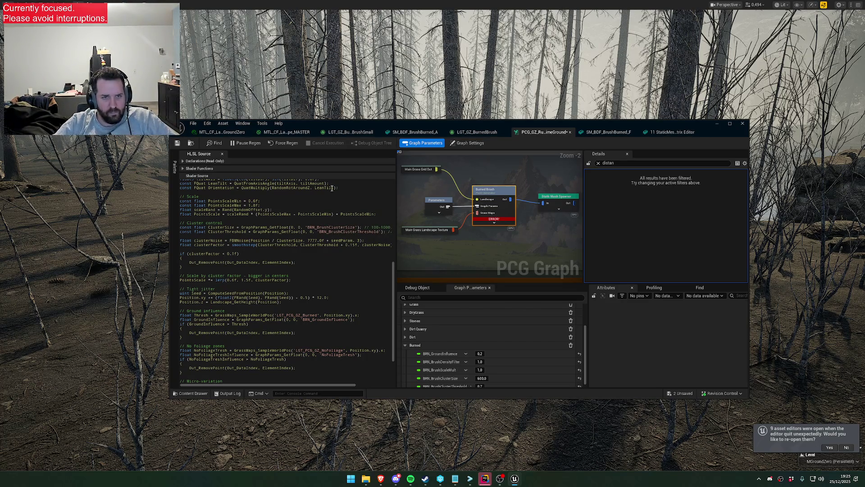
left_click(177, 142)
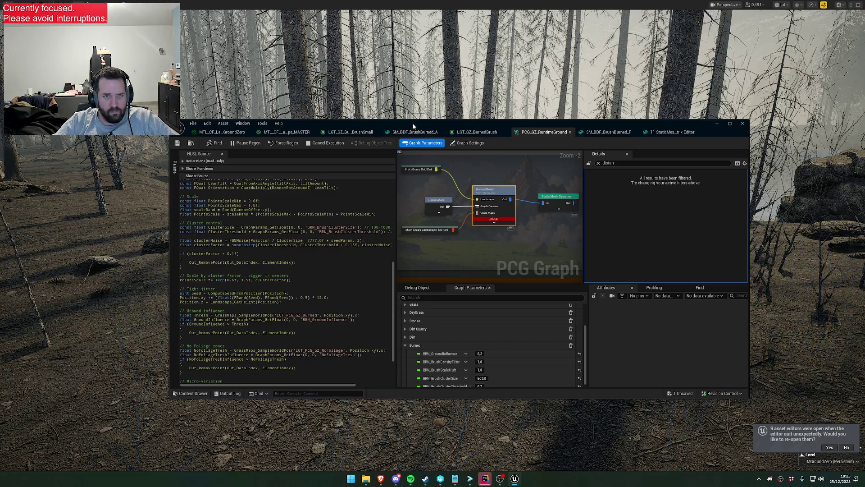
Fly through the burned forest to inspect the brush.
left_click_drag(475, 123, 454, 273)
left_click_drag(454, 211, 454, 210)
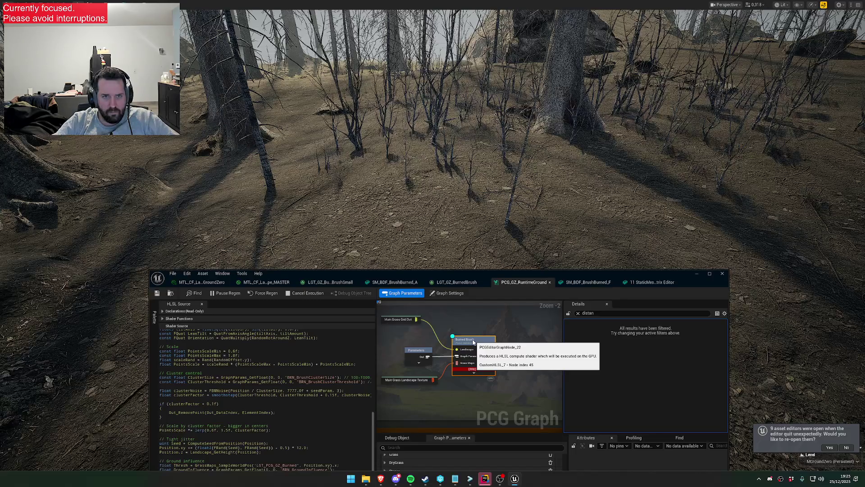
left_click_drag(454, 210, 454, 210)
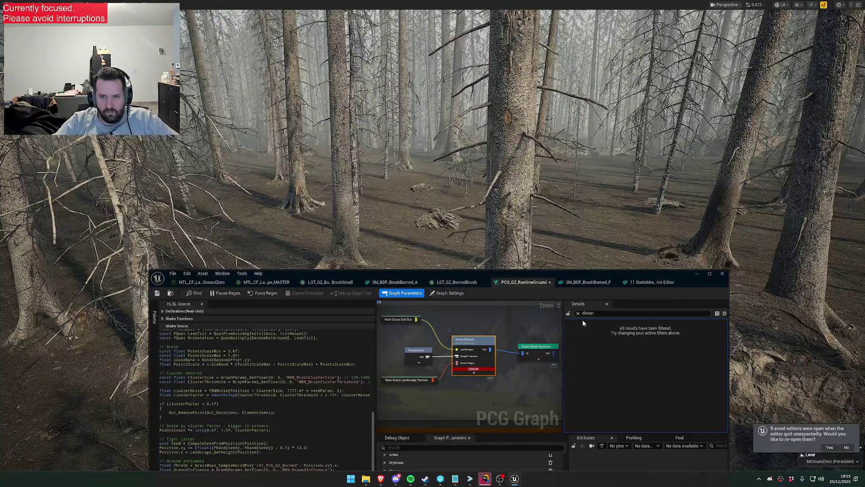
Clear the Details filter and set the Burned Brush node's Num Elements to 3000.
left_click(576, 313)
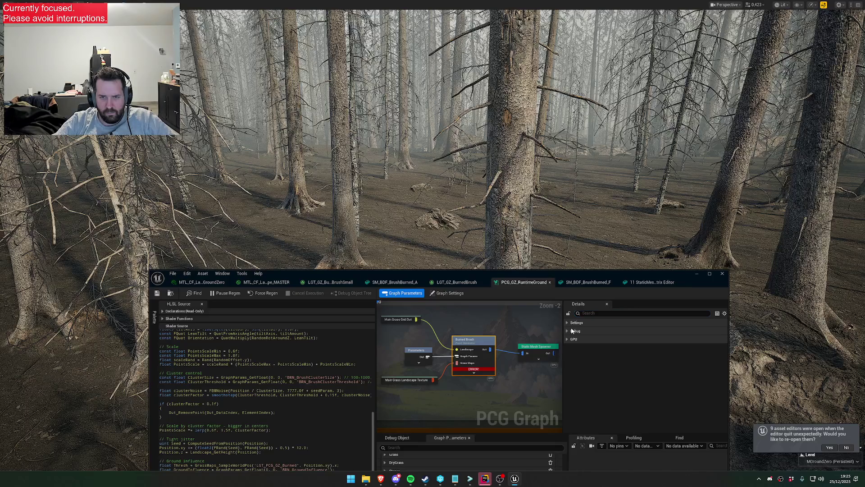
left_click(465, 342)
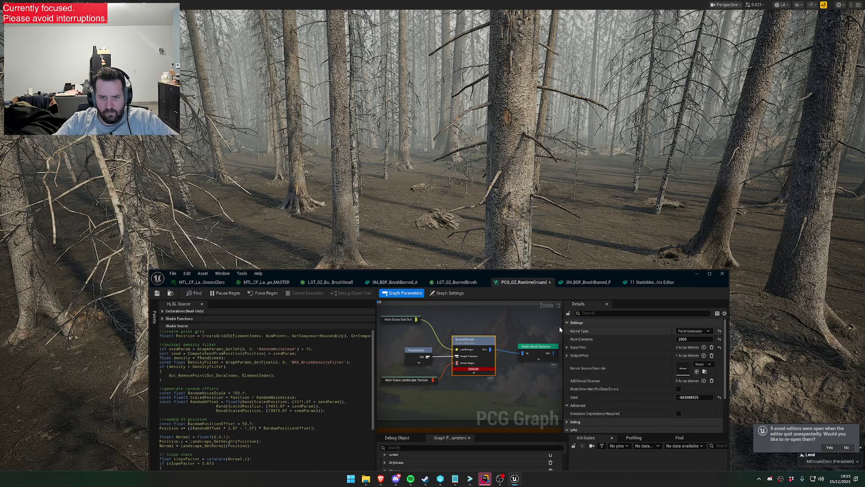
left_click(694, 339)
type("3000")
left_click(525, 384)
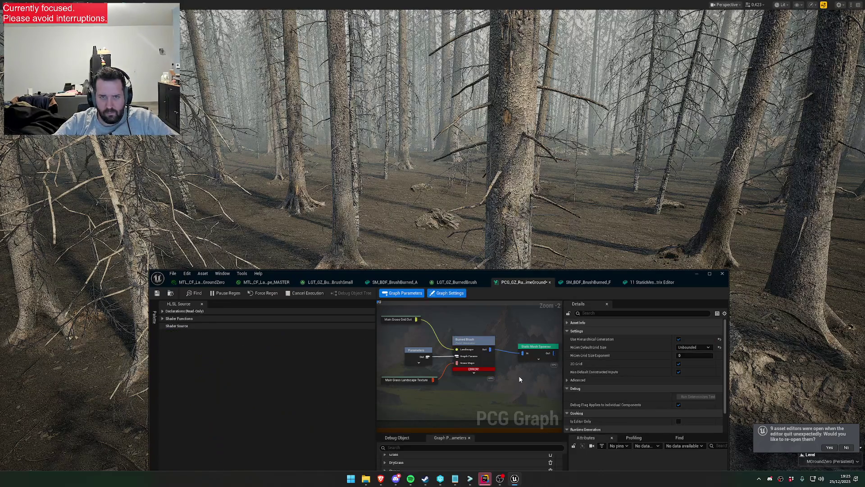
Fly the camera around the forest to inspect the denser brush.
left_click_drag(473, 245, 390, 246)
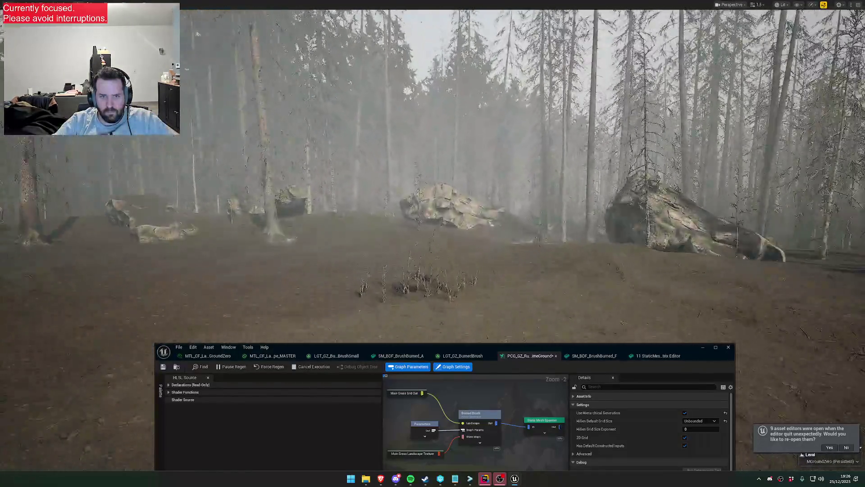
mouse_move(390, 246)
left_mouse_down()
mouse_move(390, 254)
mouse_move(384, 246)
left_mouse_up()
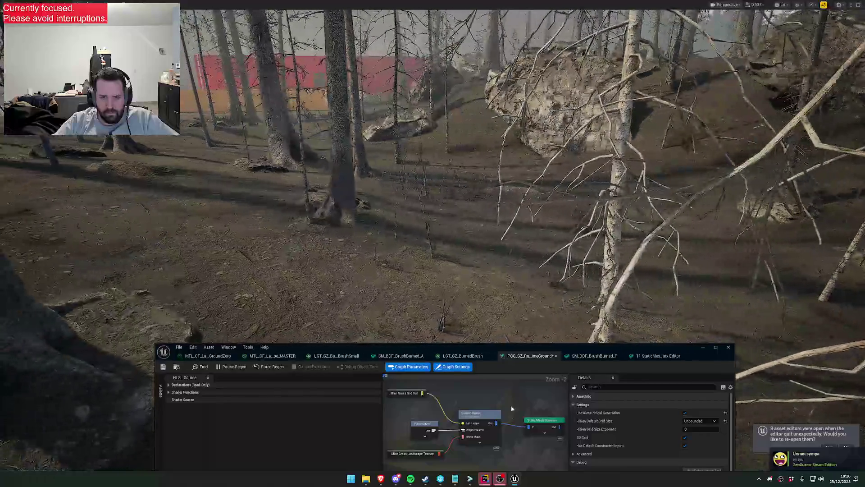
left_click_drag(477, 347, 400, 150)
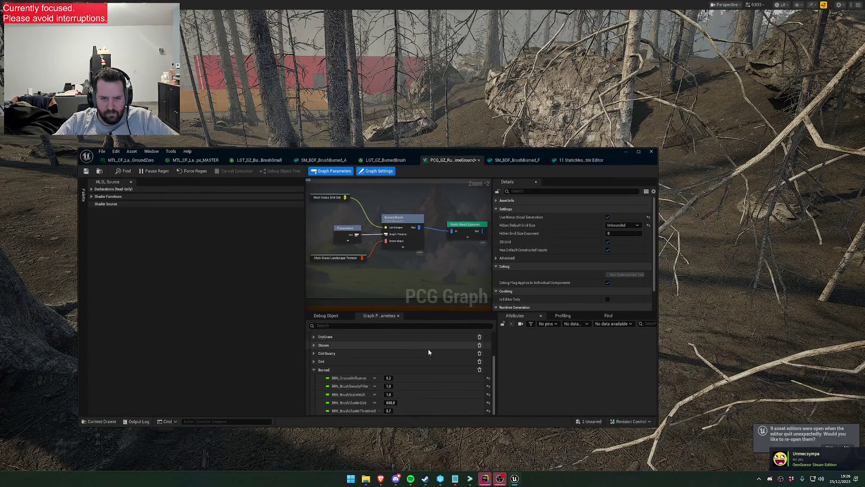
Set BRN_BrushClusterThreshold to 0.65 and look at the forest result.
left_click(391, 403)
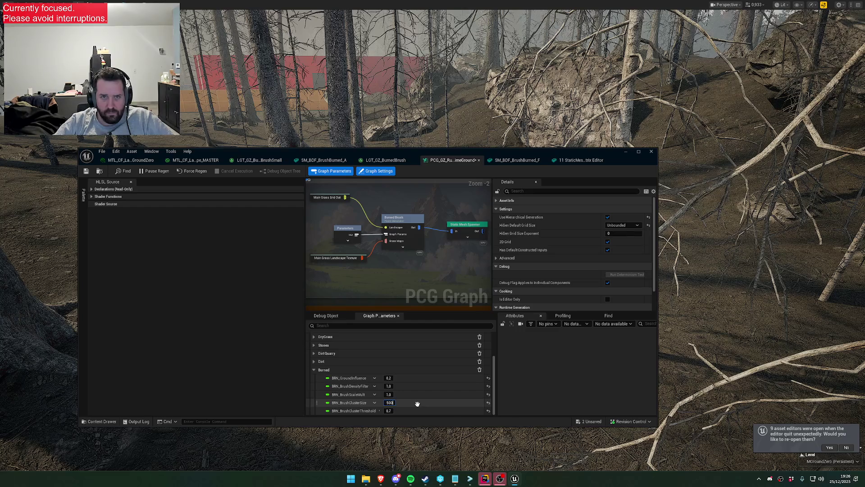
mouse_move(458, 157)
left_mouse_down()
mouse_move(511, 244)
mouse_move(507, 170)
left_mouse_up()
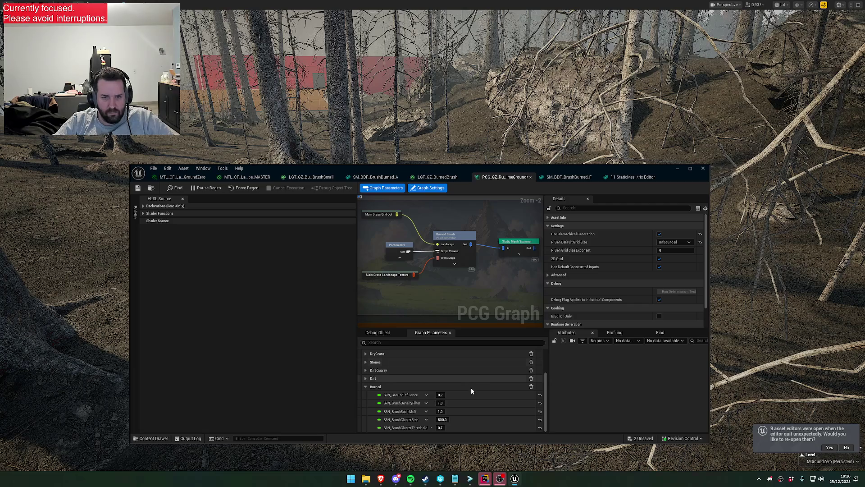
left_click(442, 428)
type("0.65")
key("Return")
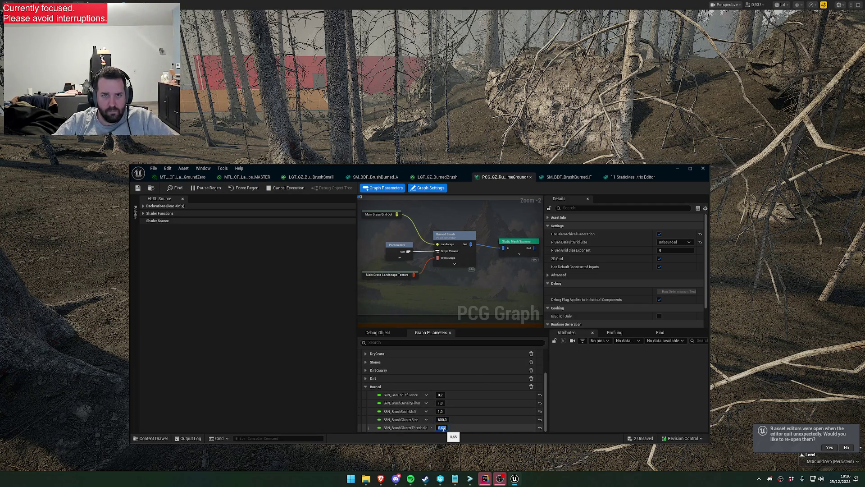
left_click_drag(459, 170, 445, 251)
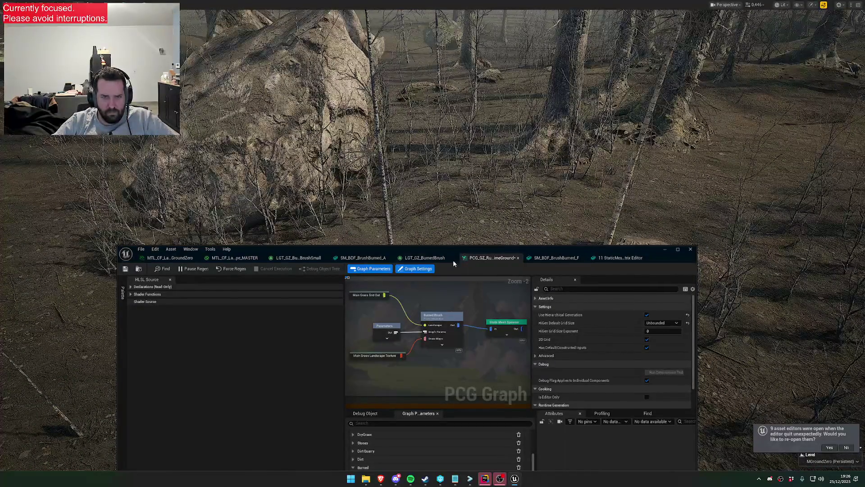
Change BRN_BrushClusterThreshold to 0.67 and fly to a new forest view.
left_click_drag(430, 253, 446, 161)
left_click(445, 417)
type("0.65")
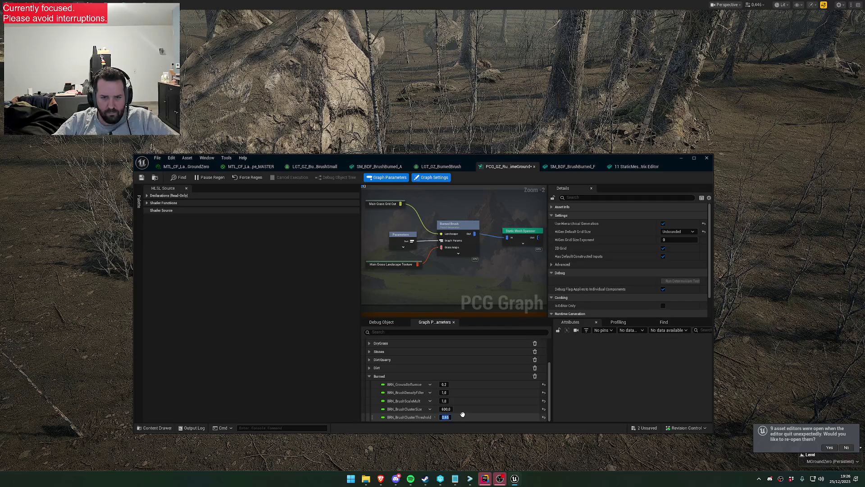
key("BackSpace")
type("7")
key("Return")
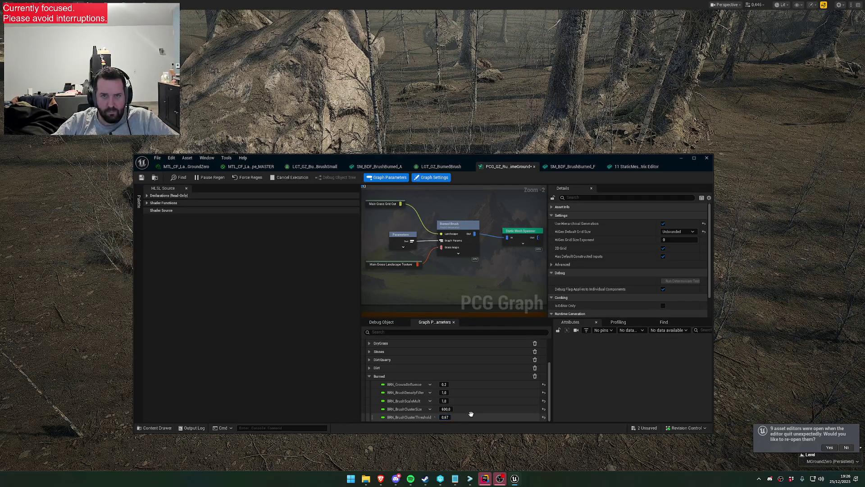
left_click_drag(501, 162, 484, 288)
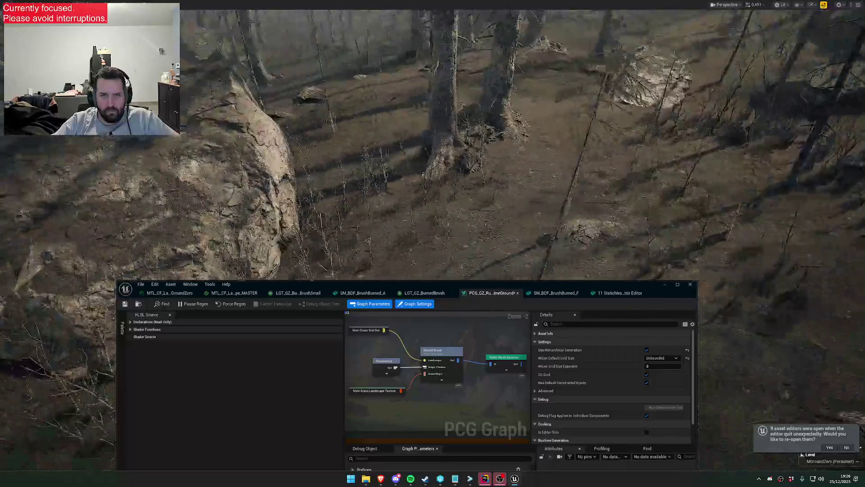
key("w")
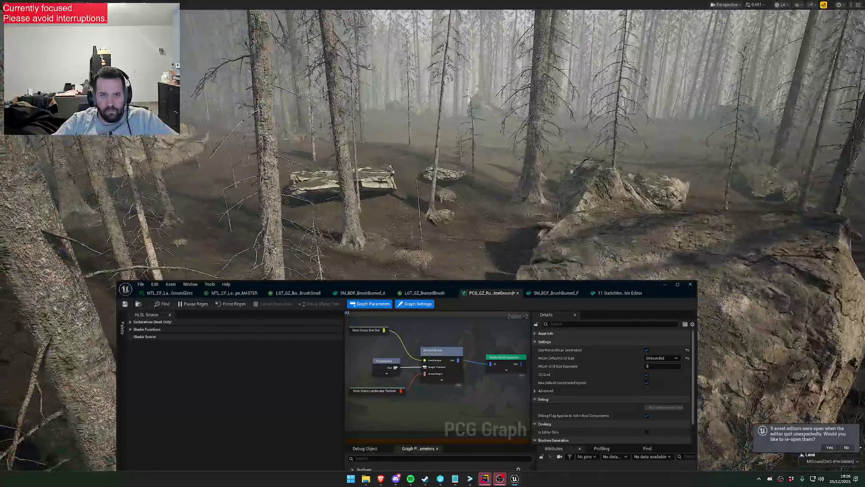
Set BRN_BrushClusterSize to 700 and watch the brush clusters regenerate.
left_click_drag(478, 284, 511, 192)
left_click(464, 442)
type("700")
key("Return")
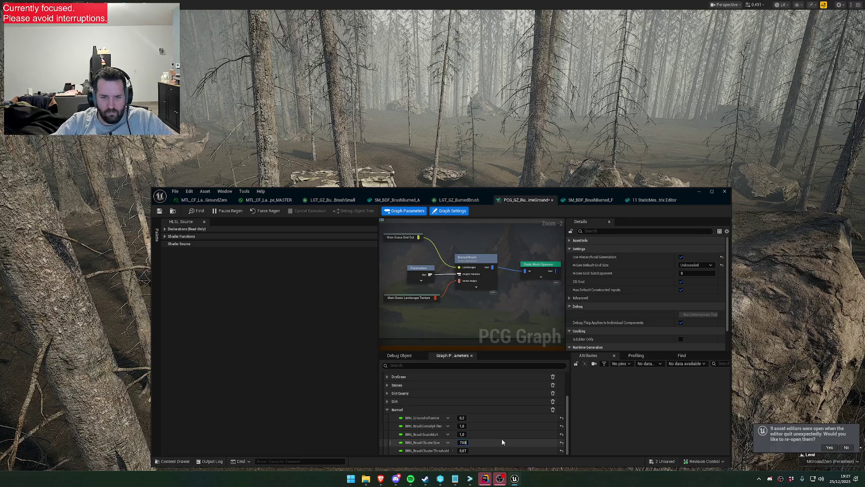
scroll(500, 442, "up", 1)
left_click_drag(449, 197, 463, 356)
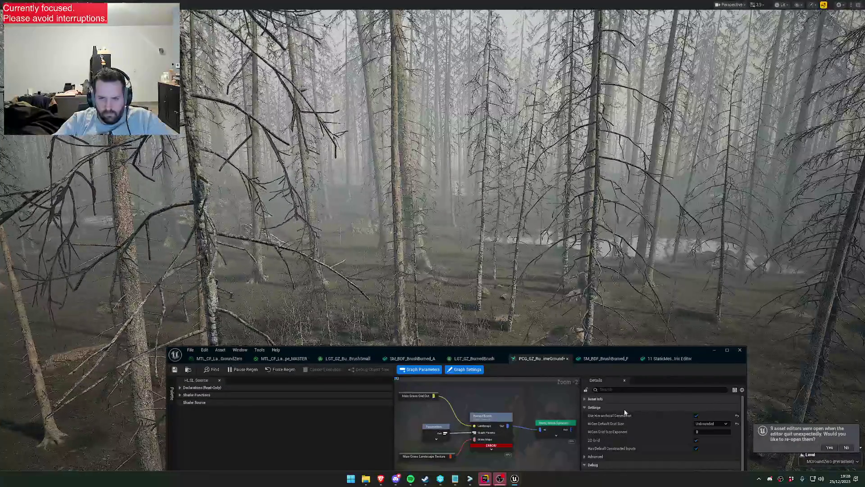
Leave immersive mode and dismiss the re-open editors notification.
key("F11")
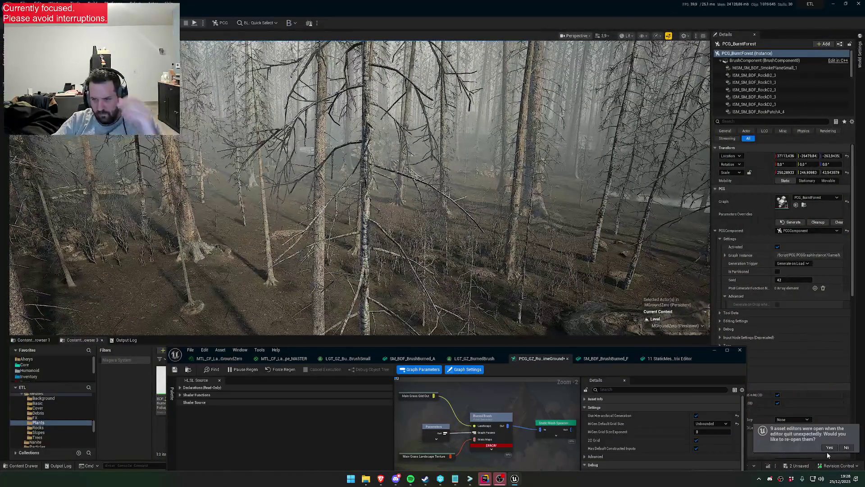
left_click(845, 447)
scroll(811, 438, "down", 10)
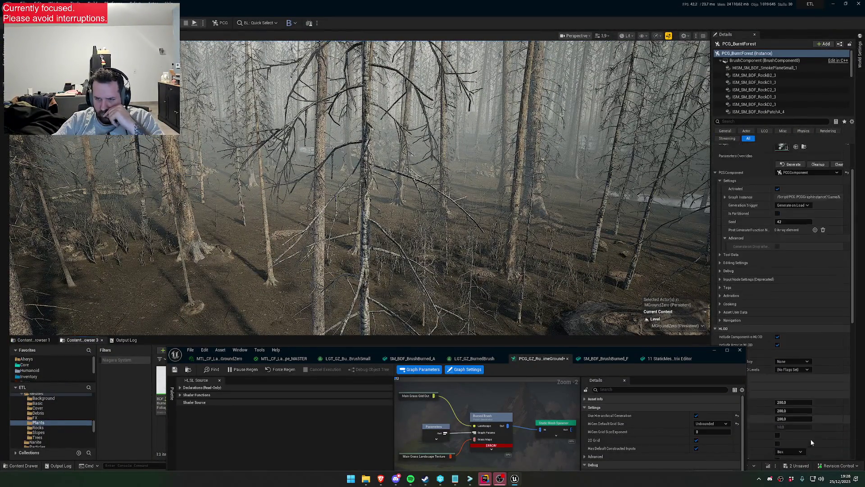
Wrap the Static Mesh Spawner node in a new comment via Create Comment from Selection.
mouse_move(677, 356)
left_mouse_down()
mouse_move(569, 398)
mouse_move(591, 436)
mouse_move(570, 231)
left_mouse_up()
scroll(771, 412, "down", 5)
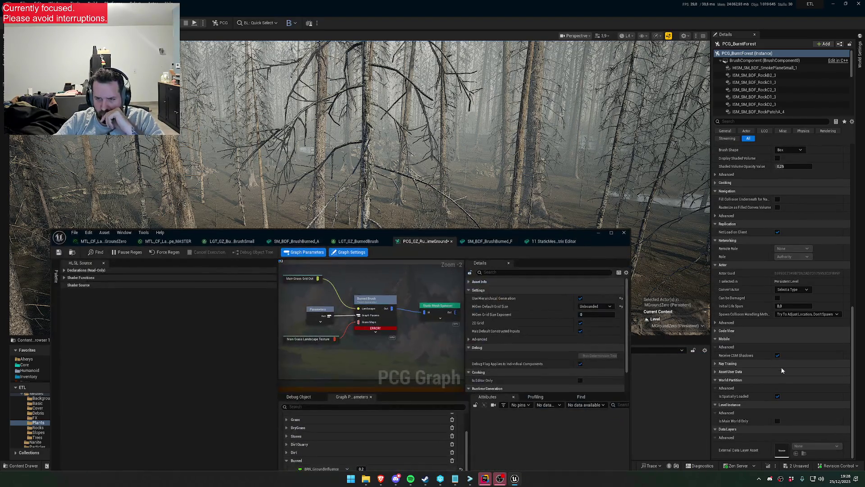
left_click_drag(428, 285, 423, 311)
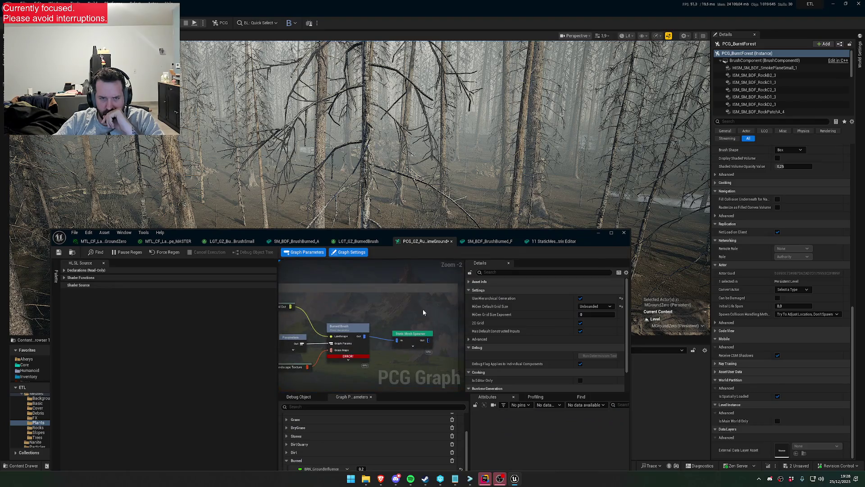
left_click(405, 335)
right_click(404, 334)
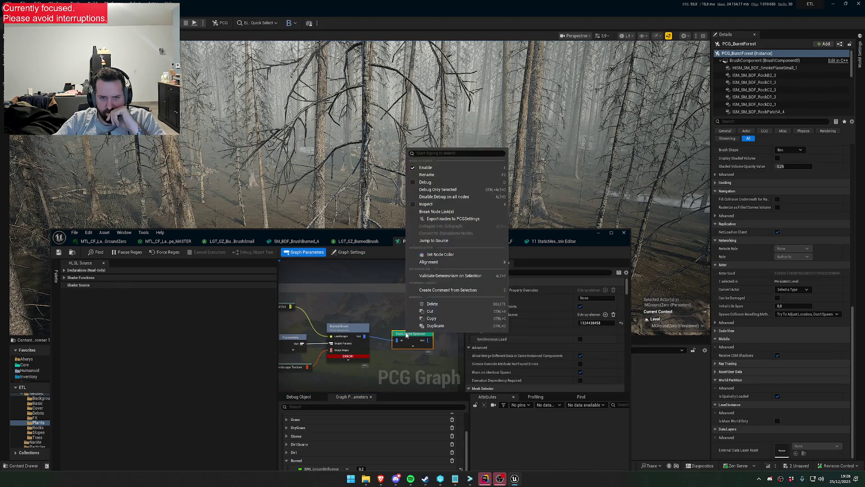
mouse_move(458, 265)
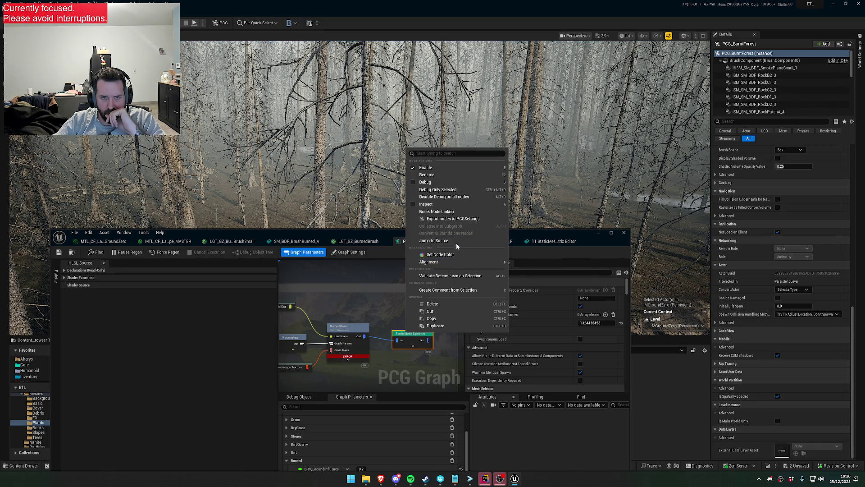
left_click(448, 290)
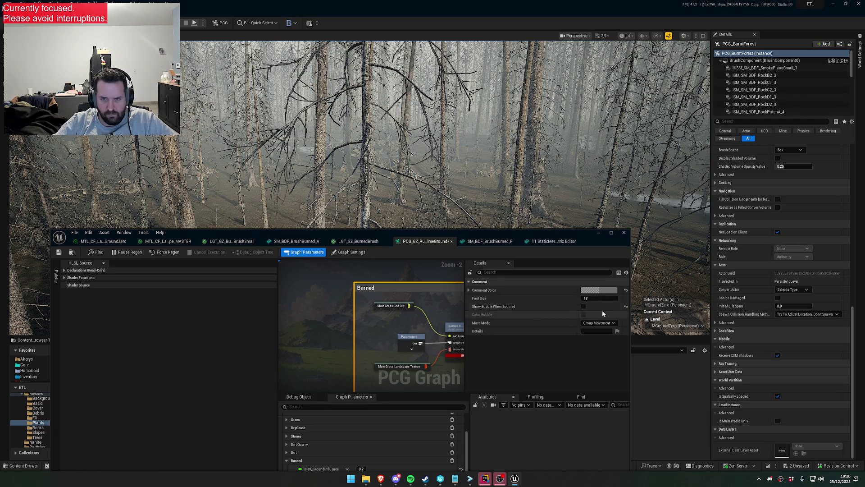
Make the Burned comment box black and resize it.
left_click(612, 291)
left_click_drag(709, 348, 708, 356)
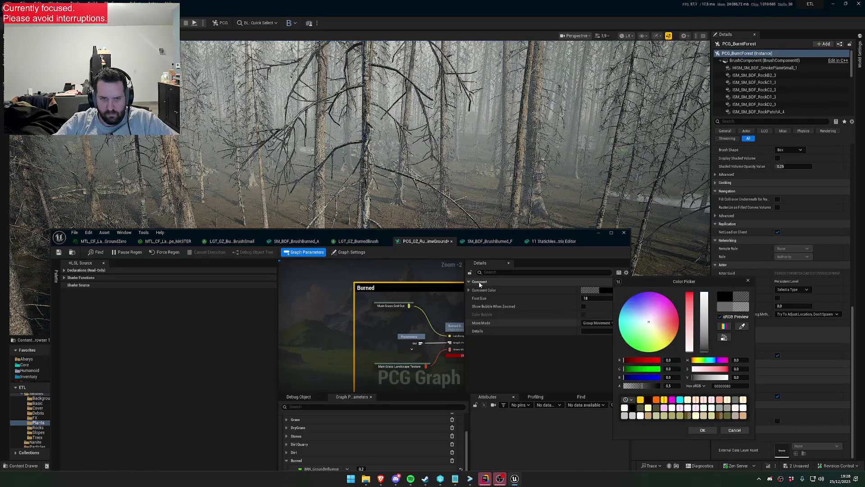
left_click_drag(456, 236, 346, 213)
scroll(289, 266, "down", 2)
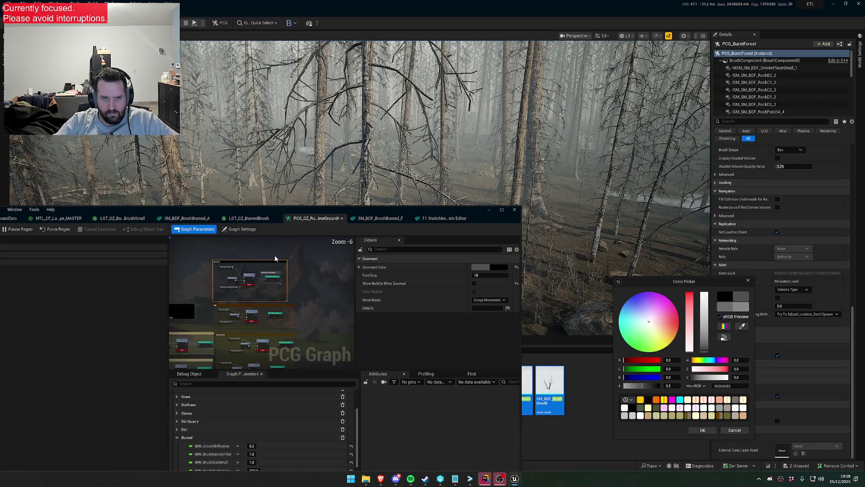
mouse_move(291, 268)
left_mouse_down()
mouse_move(347, 307)
mouse_move(376, 291)
left_mouse_up()
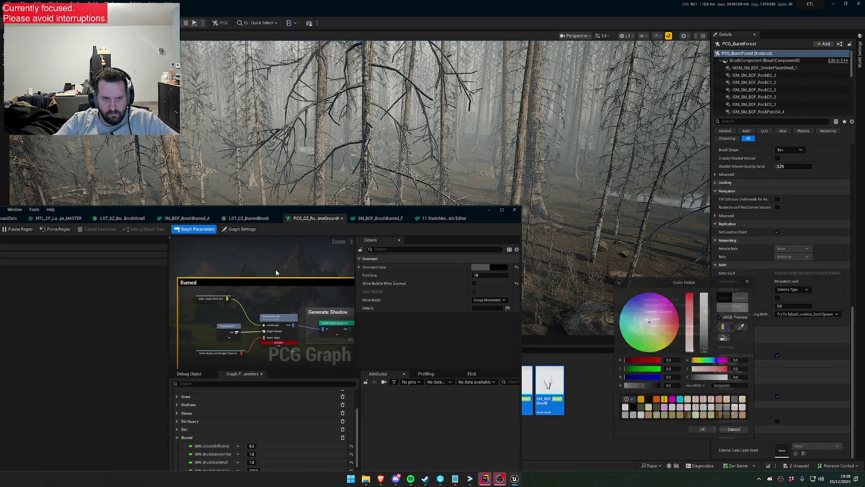
left_click(276, 267)
mouse_move(269, 276)
left_mouse_down()
mouse_move(270, 303)
mouse_move(269, 287)
left_mouse_up()
Move the graph editor aside and tilt the camera to reveal the brush meshes.
left_click_drag(319, 216, 414, 312)
mouse_move(408, 270)
left_mouse_down()
mouse_move(406, 219)
mouse_move(419, 241)
left_mouse_up()
mouse_move(420, 306)
left_mouse_down()
mouse_move(474, 439)
mouse_move(600, 232)
mouse_move(571, 440)
left_mouse_up()
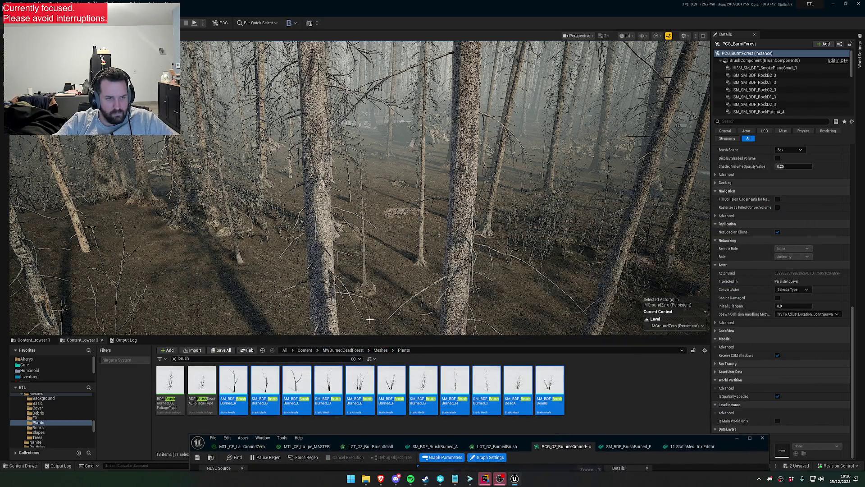
Inspect the CoverBurned procedural grass type and the mesh it uses.
left_click(33, 340)
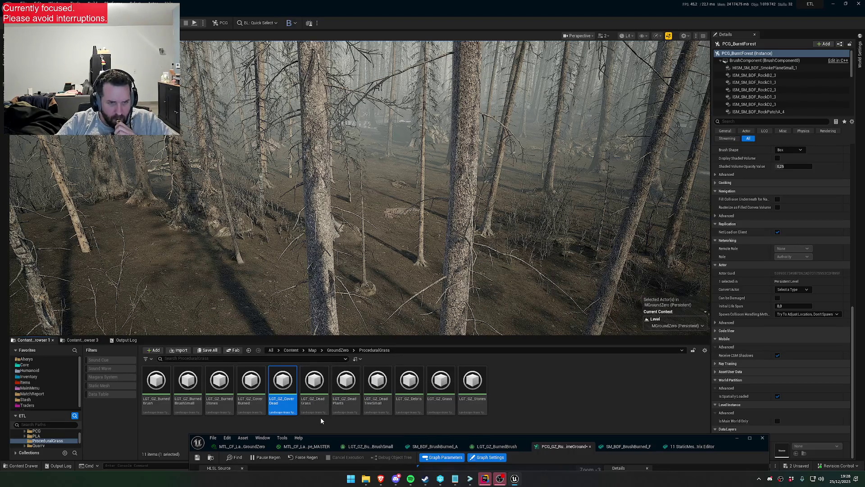
left_click(246, 404)
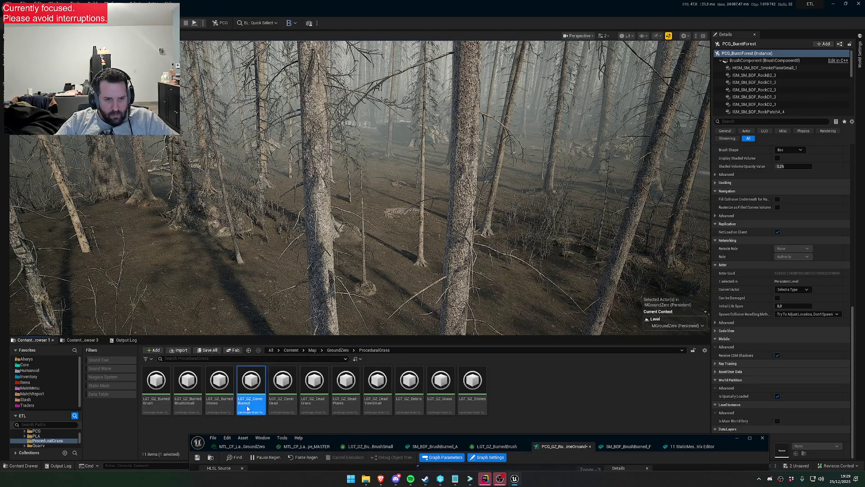
scroll(461, 261, "down", 10)
scroll(444, 269, "down", 8)
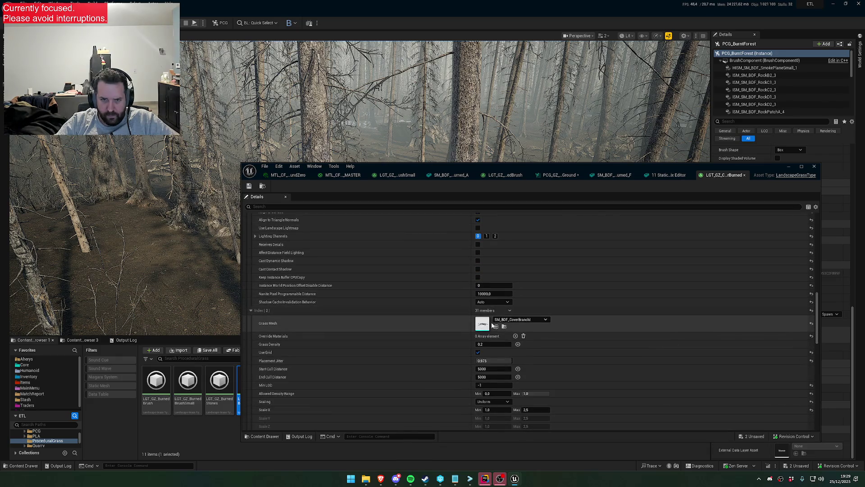
double_click(483, 324)
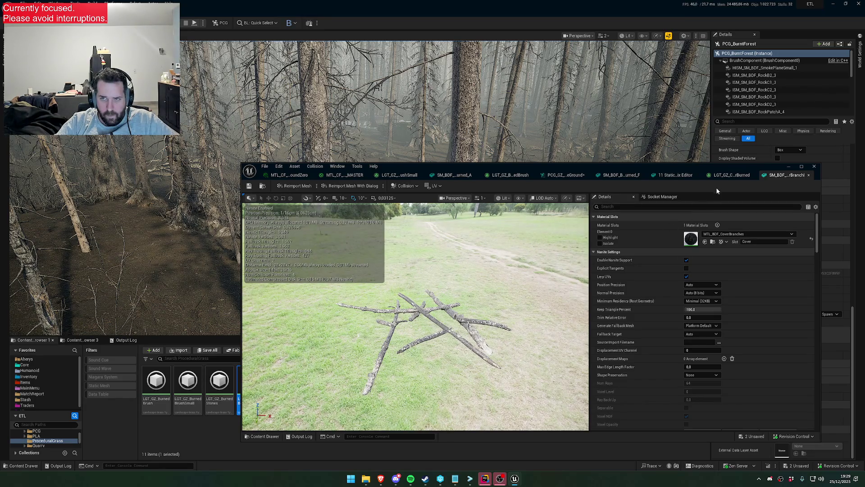
left_click(723, 178)
mouse_move(545, 184)
left_mouse_down()
mouse_move(567, 242)
mouse_move(559, 445)
left_mouse_up()
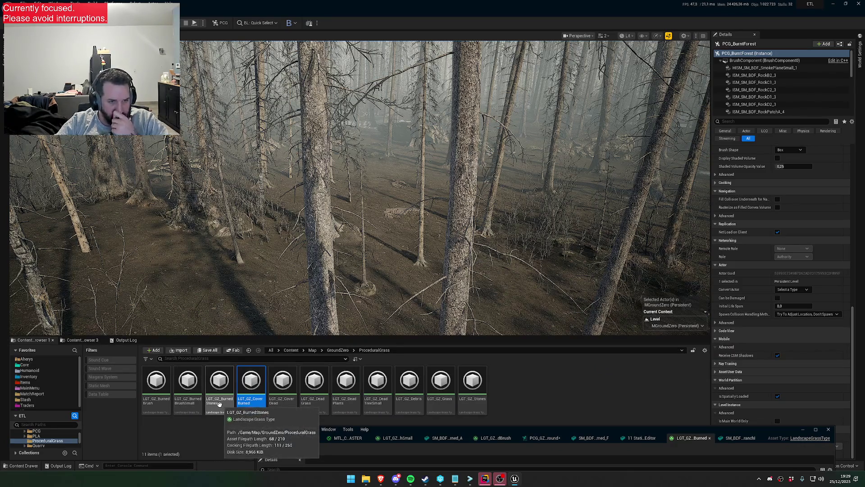
Review the BurnedBrushSmall and BurnedStones grass types, then maximize the PCG graph editor.
double_click(188, 385)
mouse_move(424, 430)
left_mouse_down()
mouse_move(453, 242)
mouse_move(443, 417)
mouse_move(437, 437)
mouse_move(437, 223)
left_mouse_up()
left_click(234, 404)
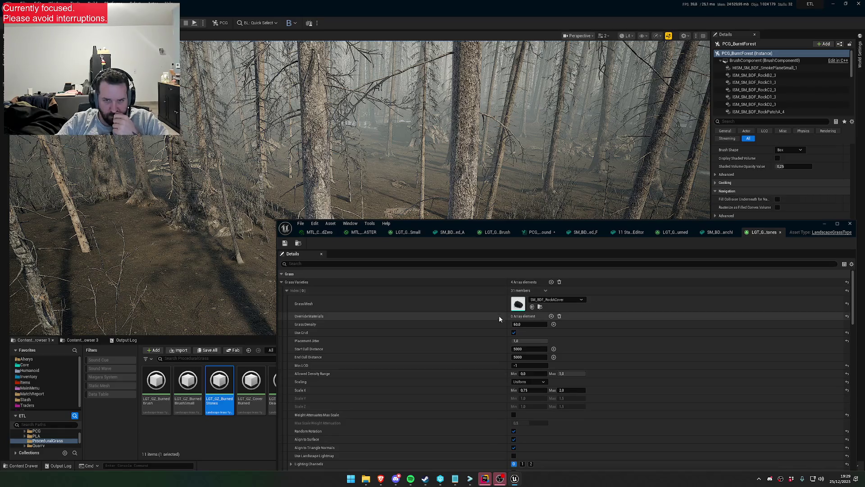
scroll(487, 321, "down", 2)
scroll(489, 325, "up", 5)
left_click(546, 233)
double_click(586, 224)
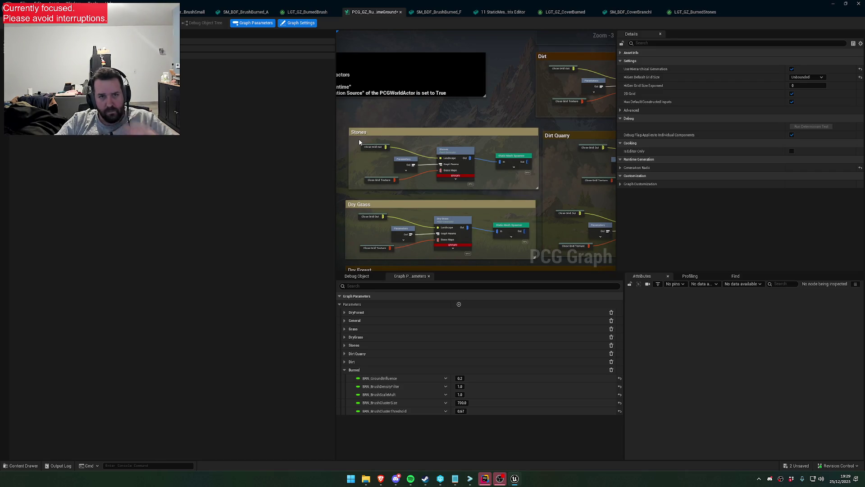
Center the Burned group and undo to restore its missing nodes.
key("ctrl+a")
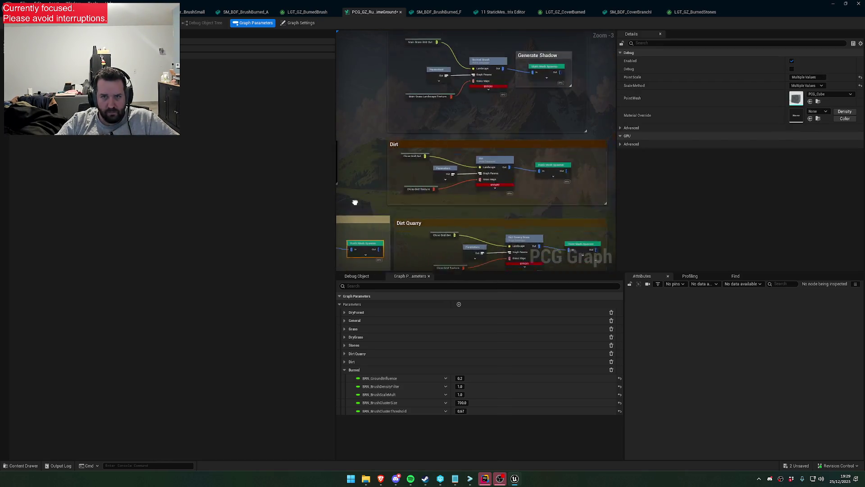
left_click_drag(437, 126, 449, 156)
right_click(479, 194)
key("Escape")
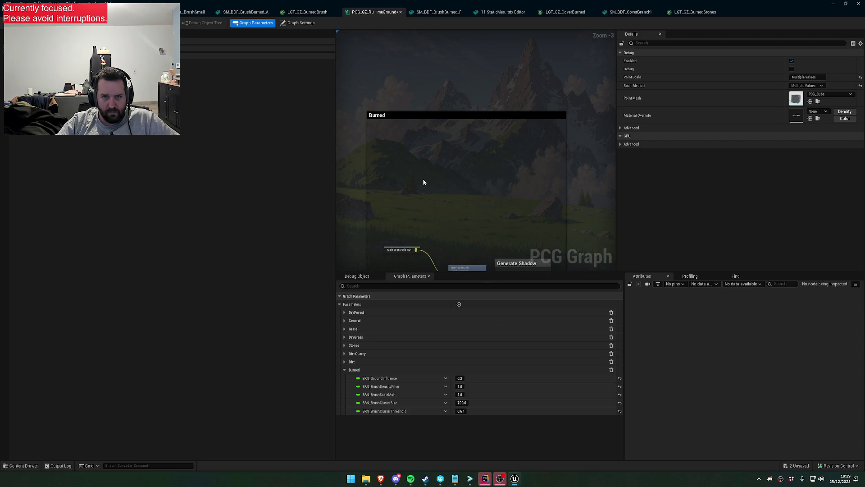
left_click(422, 178)
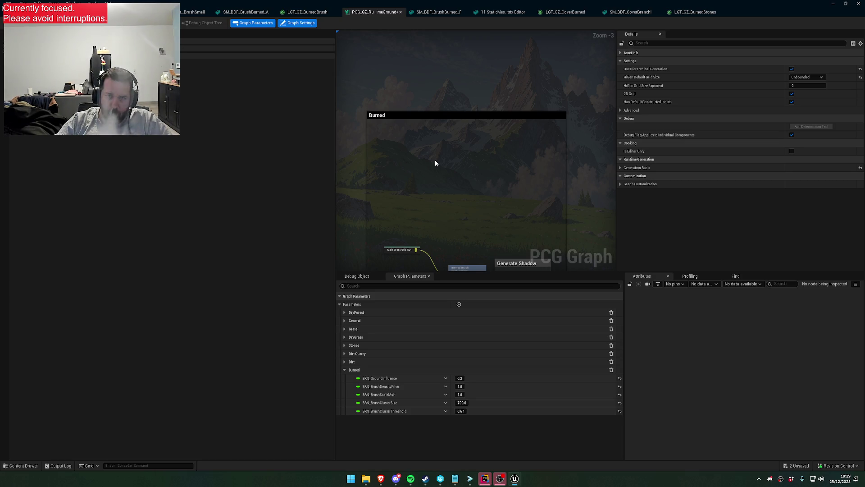
key("ctrl+z")
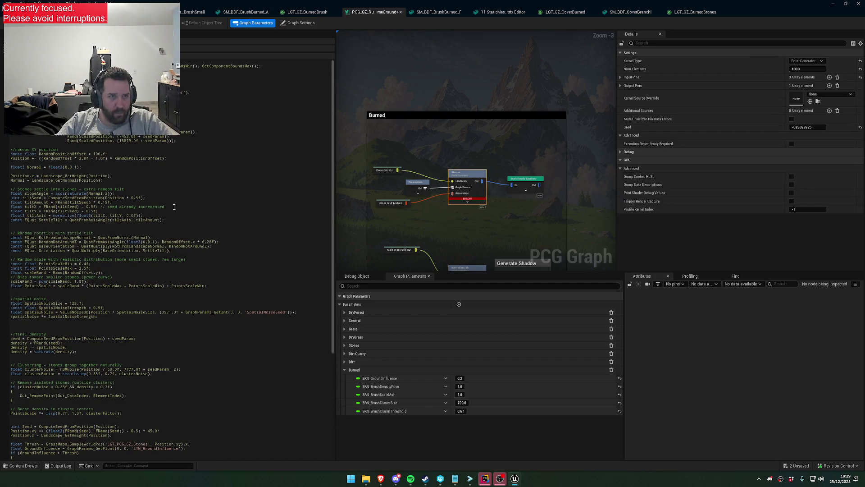
scroll(172, 204, "down", 10)
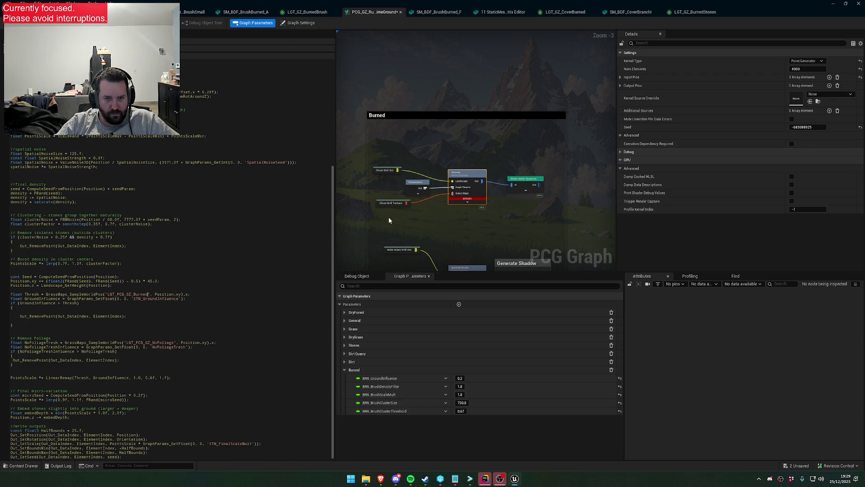
Rename the Burned group's Custom HLSL generator node and un-maximize the graph window.
left_click(386, 89)
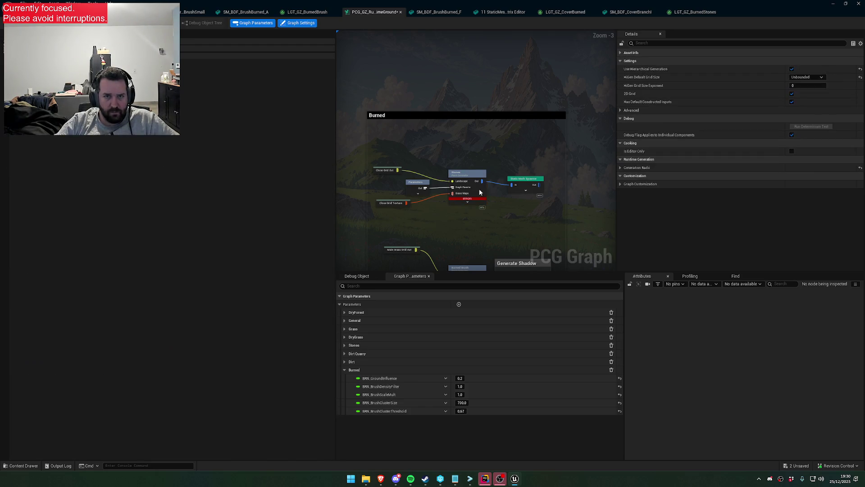
left_click(469, 175)
double_click(469, 176)
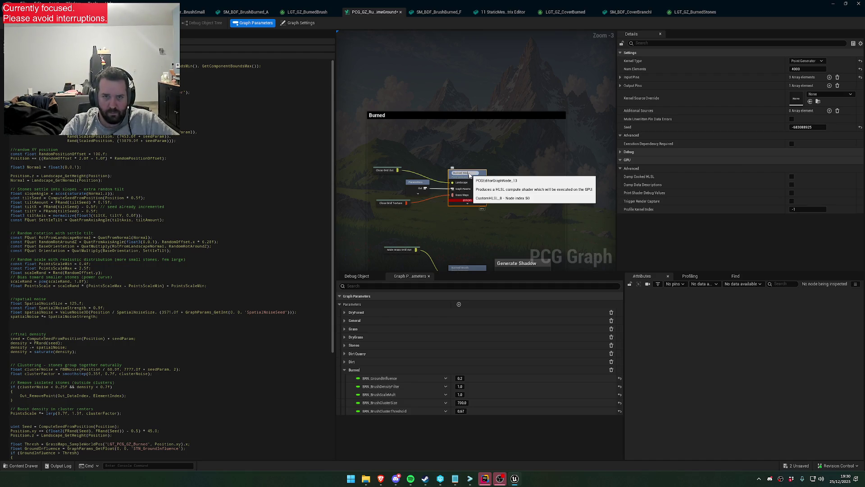
left_click(481, 85)
mouse_move(480, 6)
left_mouse_down()
mouse_move(486, 311)
mouse_move(472, 266)
mouse_move(403, 285)
left_mouse_up()
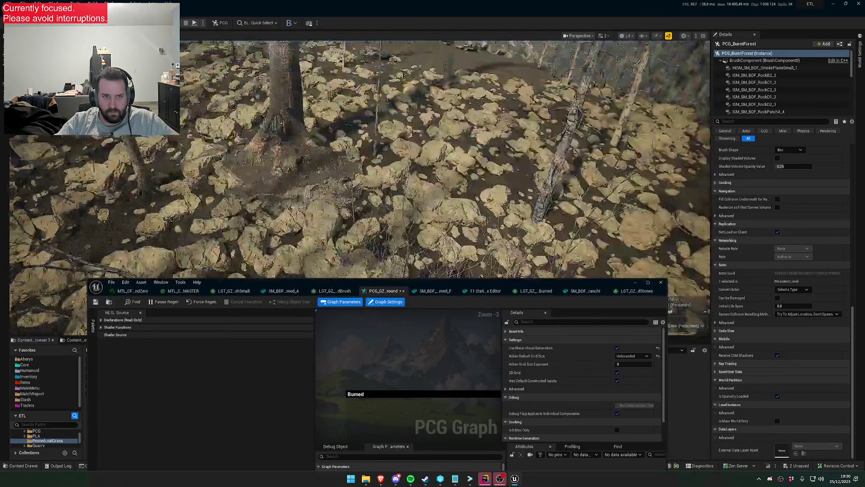
Fly the camera forward across the stone-covered forest floor.
key("w")
scroll(360, 158, "down", 1)
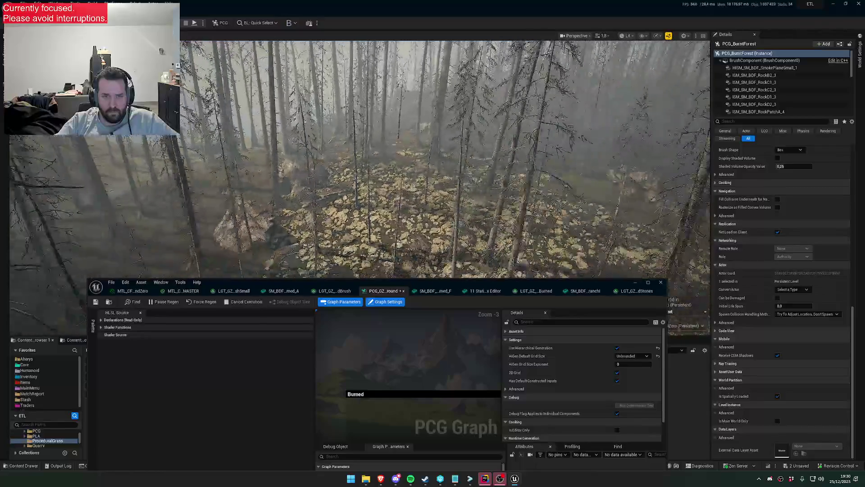
scroll(360, 158, "down", 2)
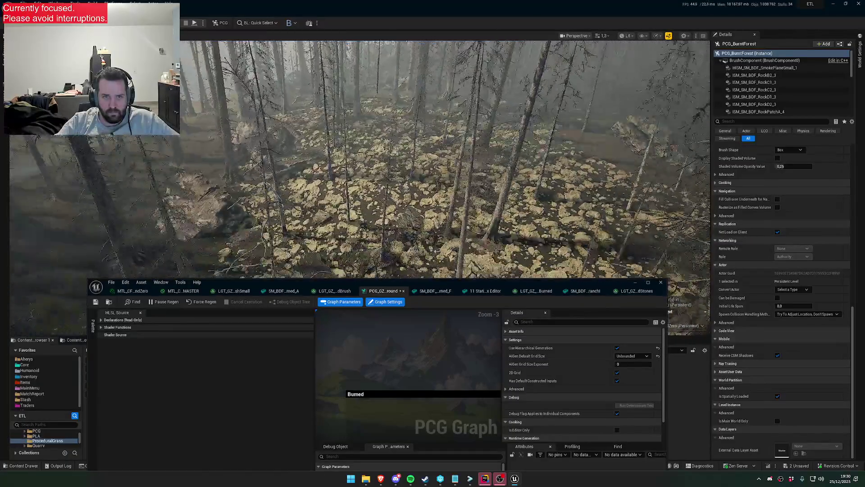
key("w")
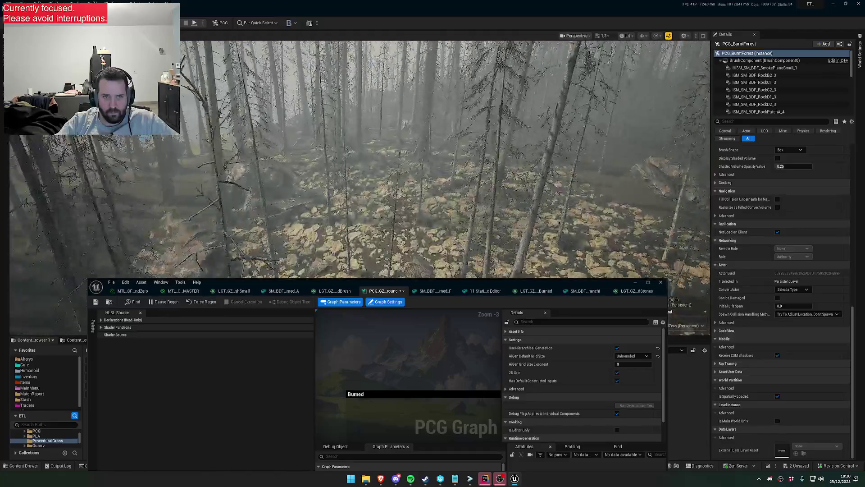
key("w")
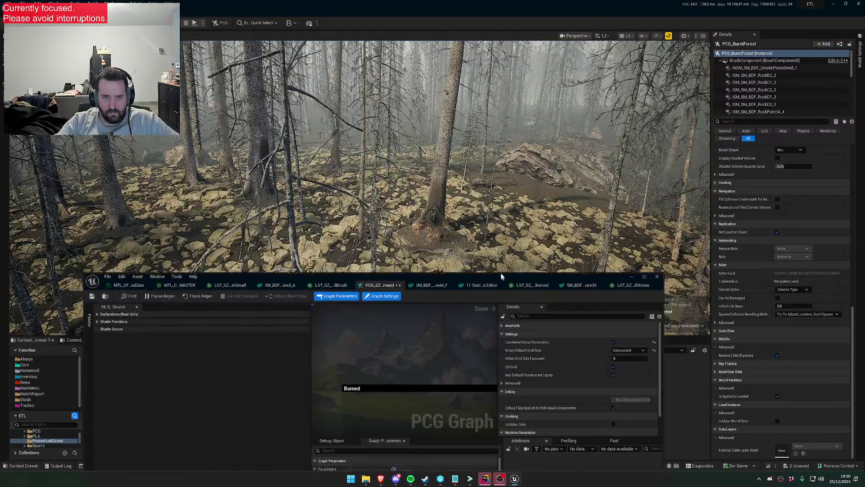
Select the Burned group's Static Mesh Spawner to show its 10 mesh entries beside the content browser.
left_click_drag(504, 278, 419, 154)
left_click(345, 278)
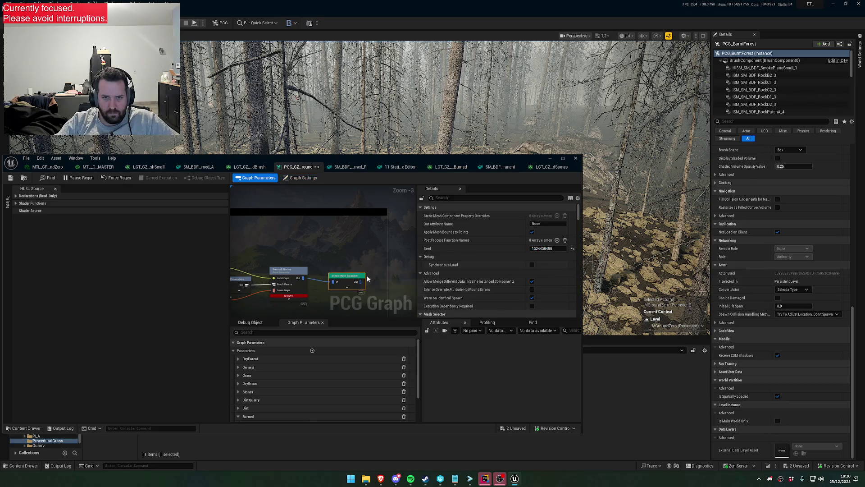
scroll(501, 266, "down", 5)
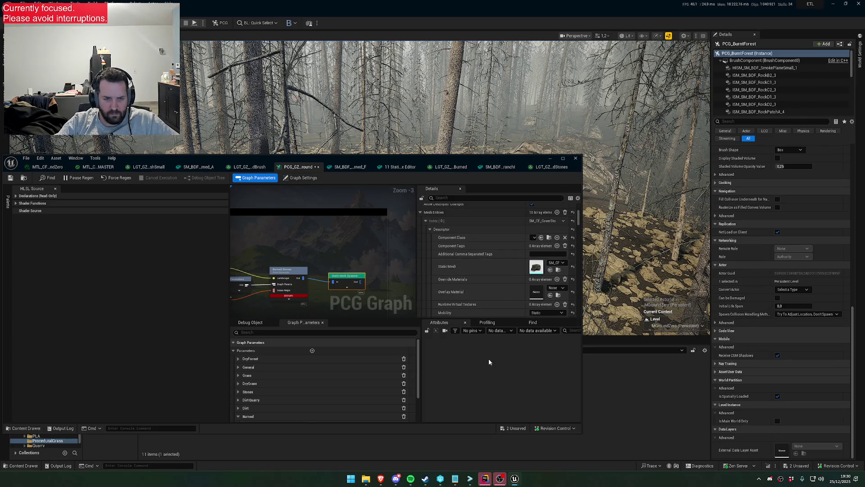
mouse_move(377, 165)
left_mouse_down()
mouse_move(472, 78)
mouse_move(433, 70)
left_mouse_up()
scroll(607, 175, "down", 3)
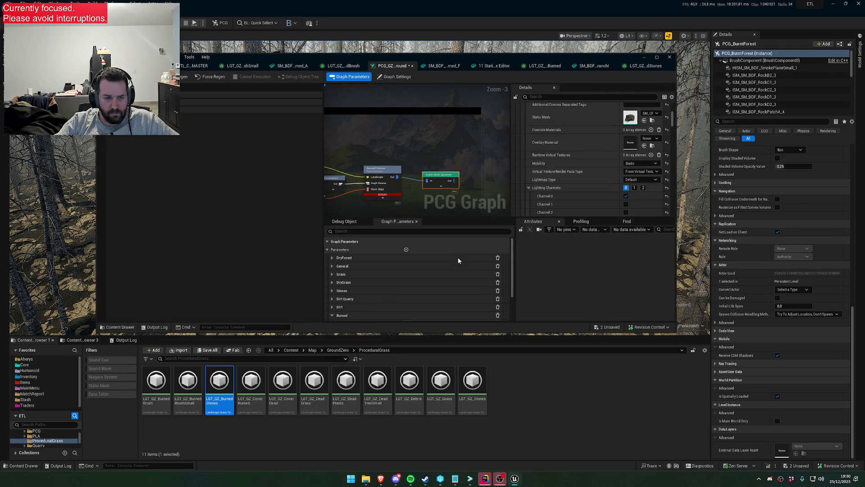
Open LGT_GZ_BurnedStones and filter its Details by 'mesh'.
key("alt+Left")
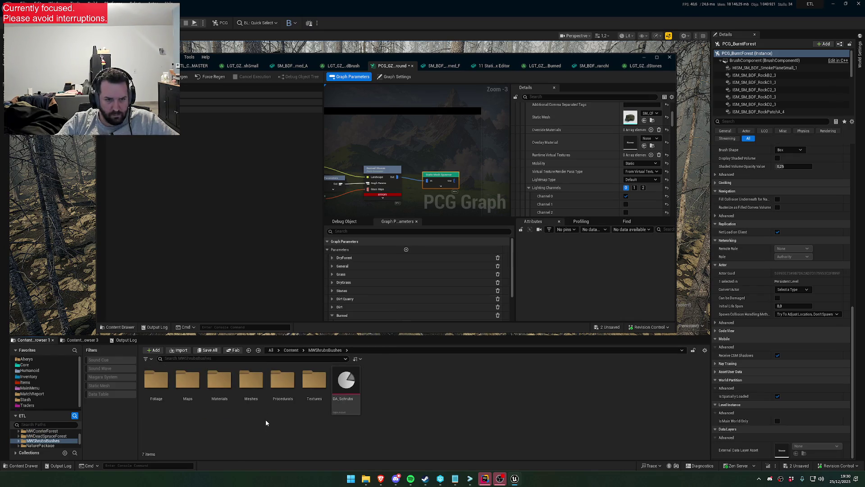
key("alt+Right")
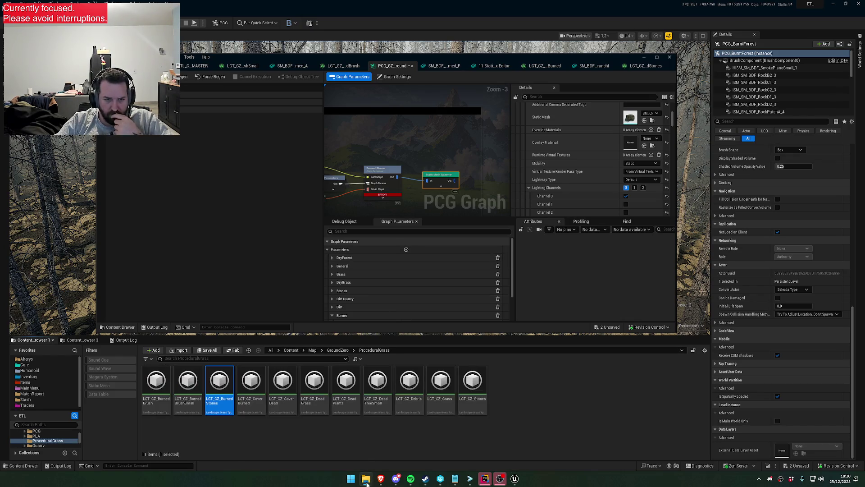
double_click(219, 383)
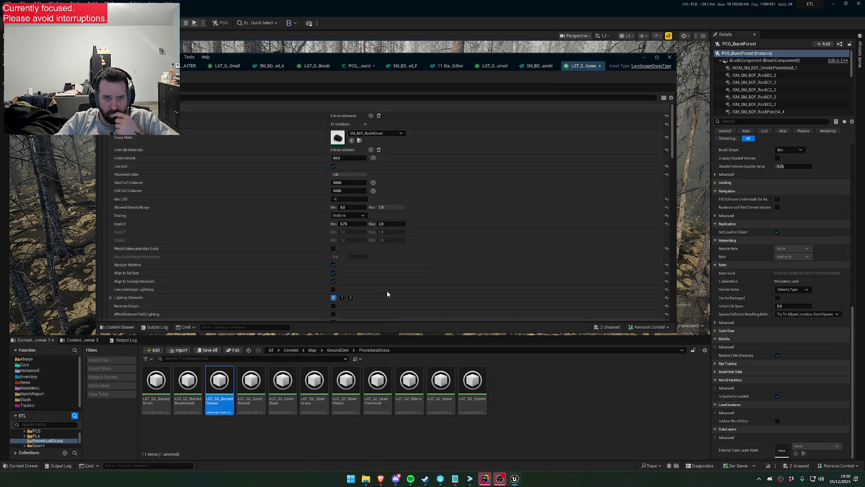
left_click(280, 96)
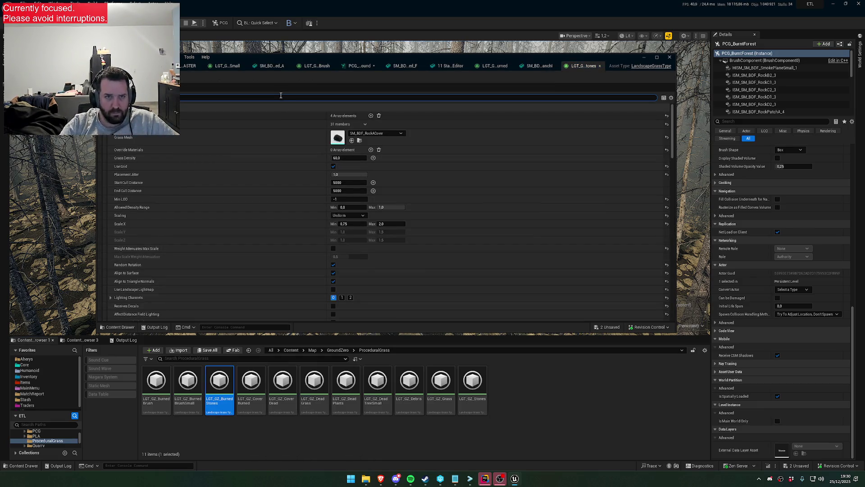
type("mesh")
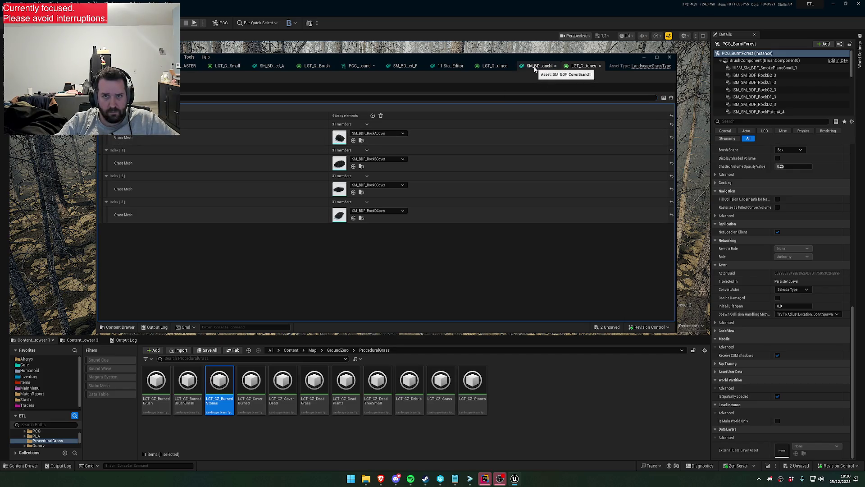
Check the branch and bush meshes, close the BurnedStones, matrix and burned F editors, and return to PCG_GZ_RuntimeGround.
left_click(537, 66)
left_click(291, 66)
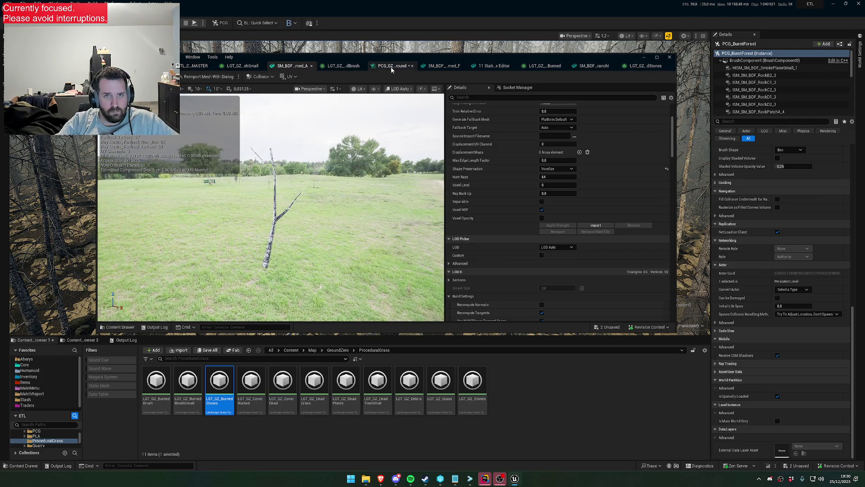
left_click(644, 66)
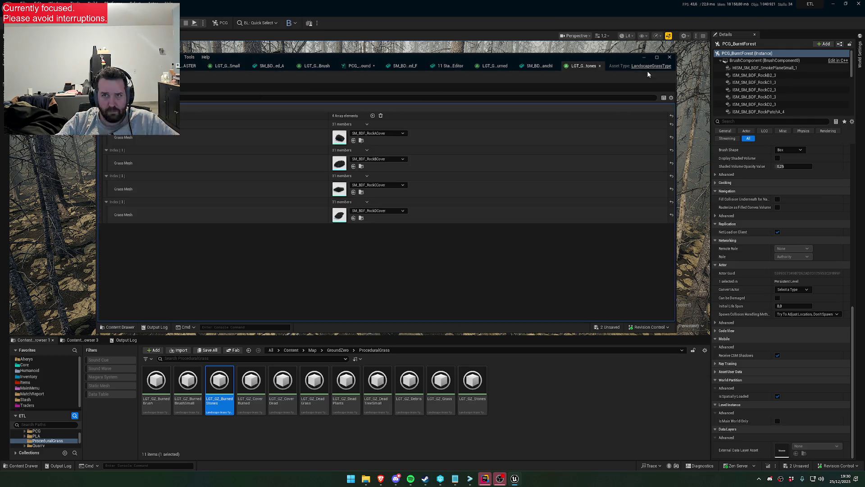
left_click(600, 65)
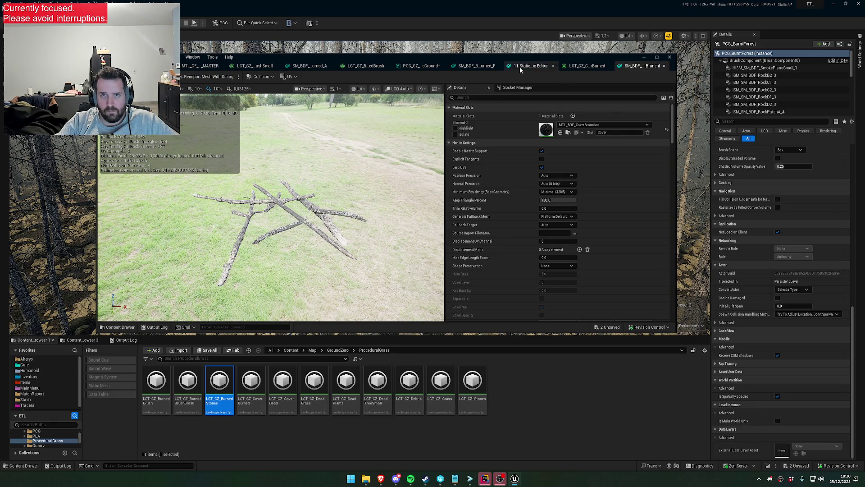
left_click(520, 66)
left_click(554, 66)
left_click(469, 67)
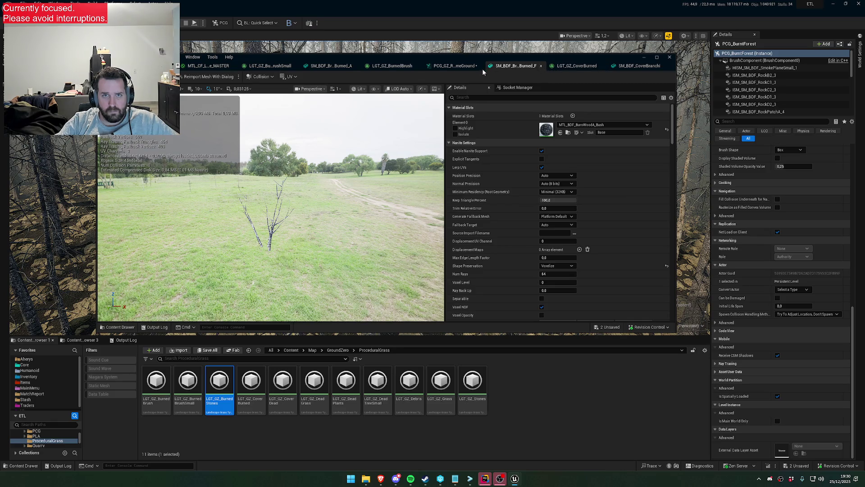
left_click(541, 65)
left_click(451, 65)
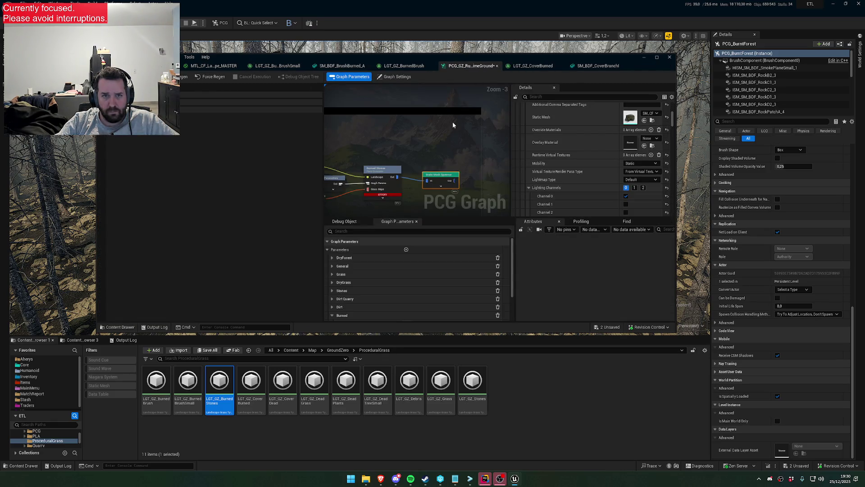
Filter the Static Mesh Spawner's Details properties by 'static'.
scroll(591, 157, "up", 2)
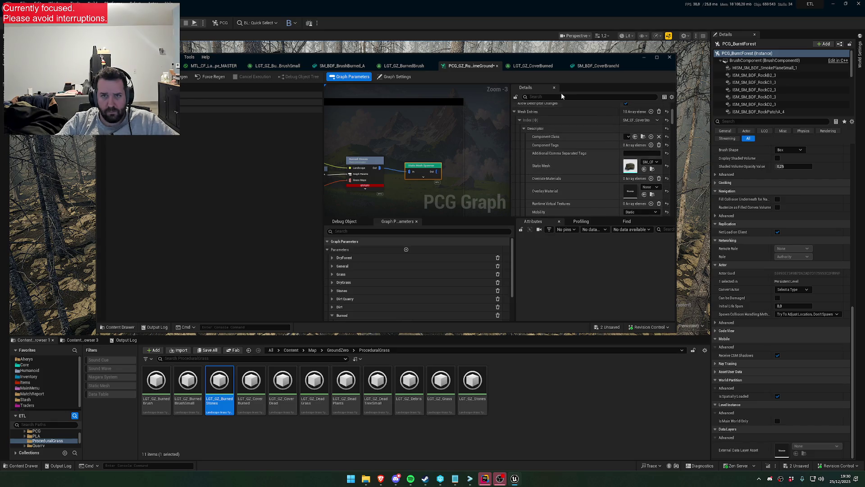
type("mesh")
scroll(582, 160, "up", 2)
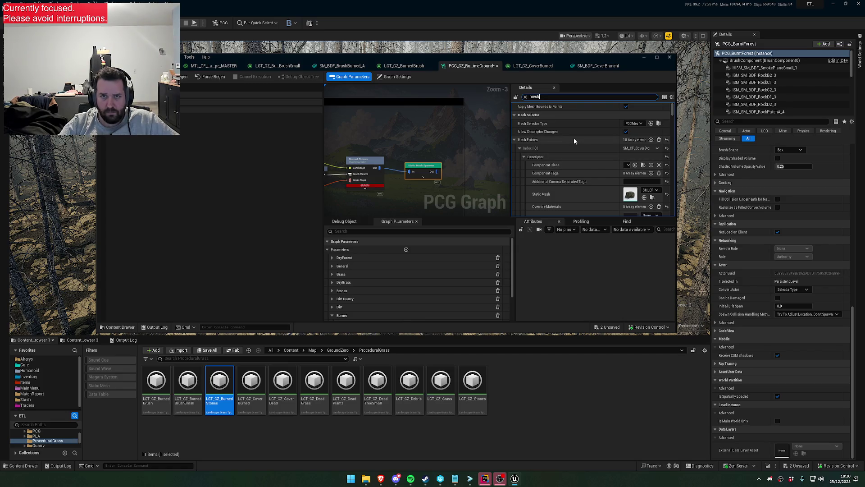
key("Home")
type("static")
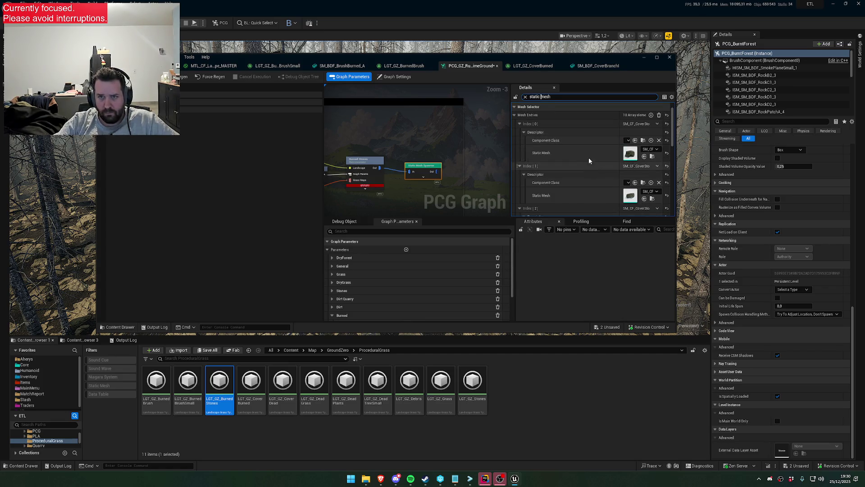
Set mesh entries Index 0 to 3 to burned SM_BDF rock meshes.
left_click(588, 153, "shift")
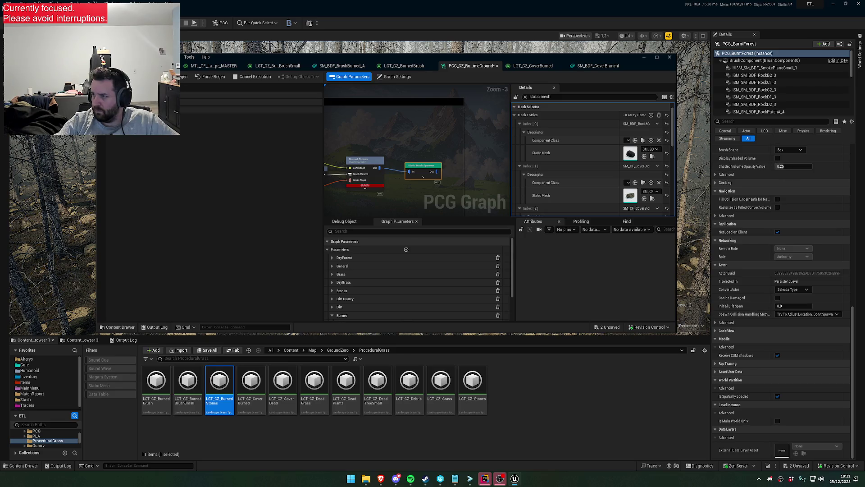
left_click(586, 195, "shift")
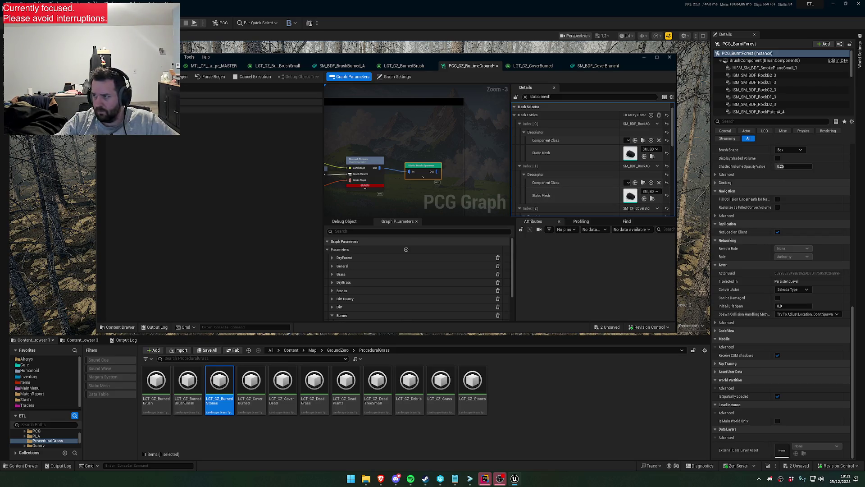
scroll(614, 181, "down", 3)
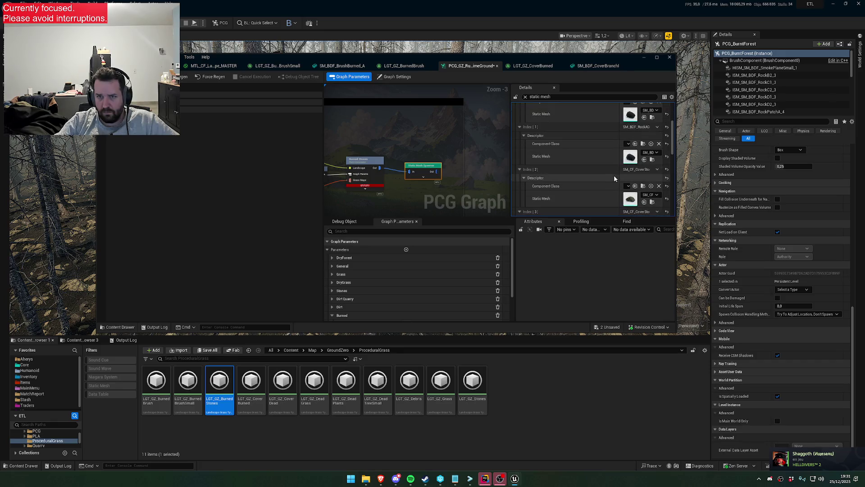
left_click(586, 179, "shift")
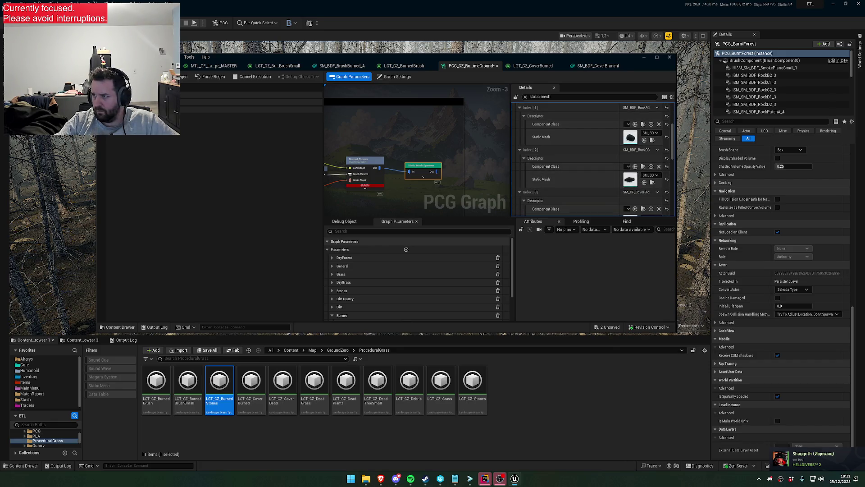
scroll(607, 189, "down", 2)
left_click(607, 183, "shift")
scroll(631, 193, "down", 2)
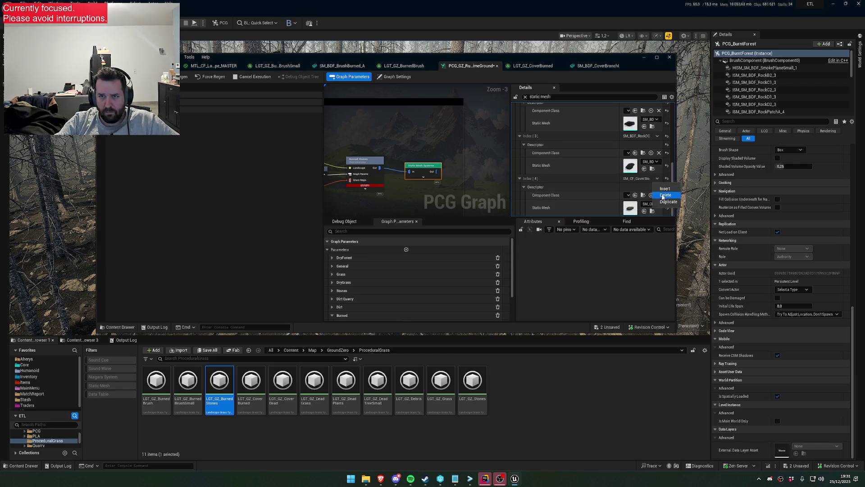
Delete the fifth mesh entry (Index 4) and move the graph window down.
left_click(665, 195)
left_click_drag(576, 62, 601, 280)
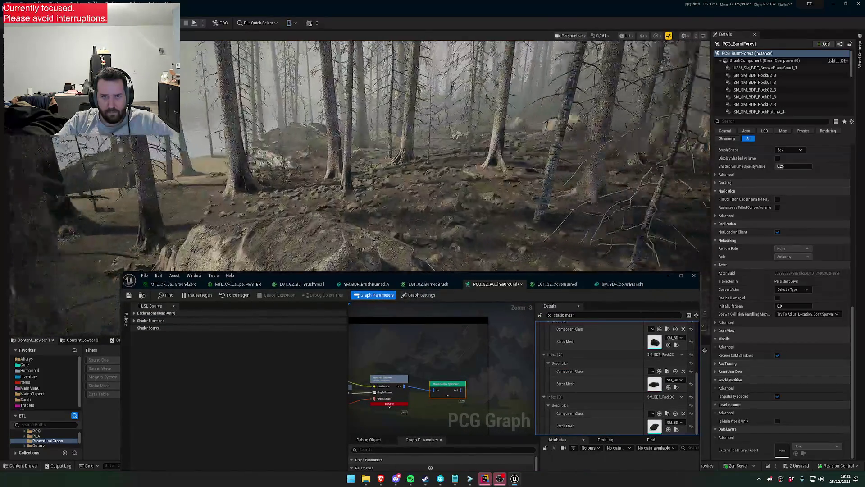
scroll(361, 156, "down", 2)
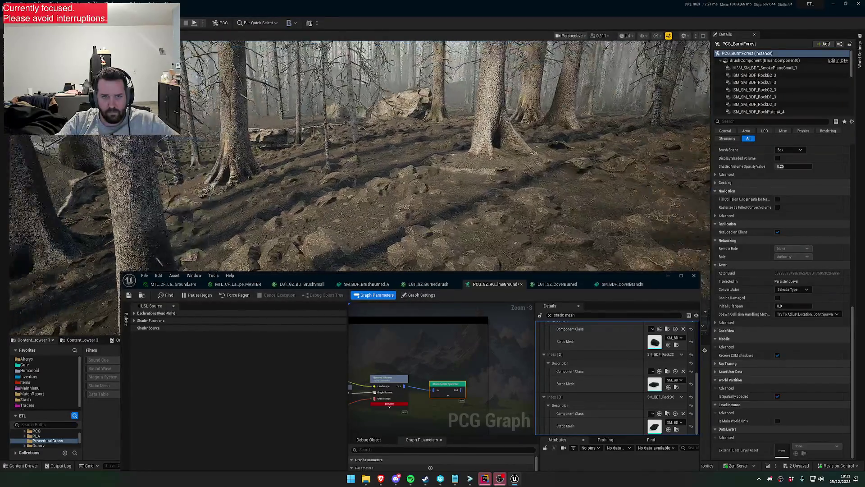
left_click_drag(649, 284, 649, 383)
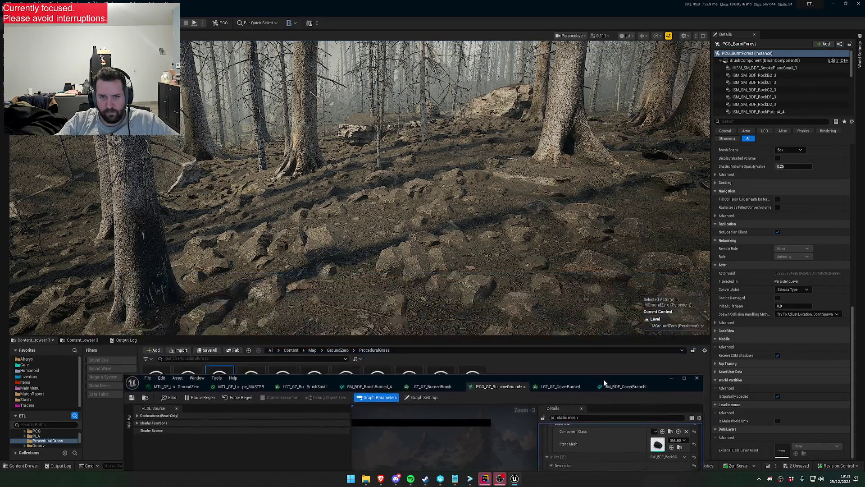
Bring the graph window over the forest, select Burned Stones, and scroll to the Burned parameters.
scroll(544, 332, "down", 1)
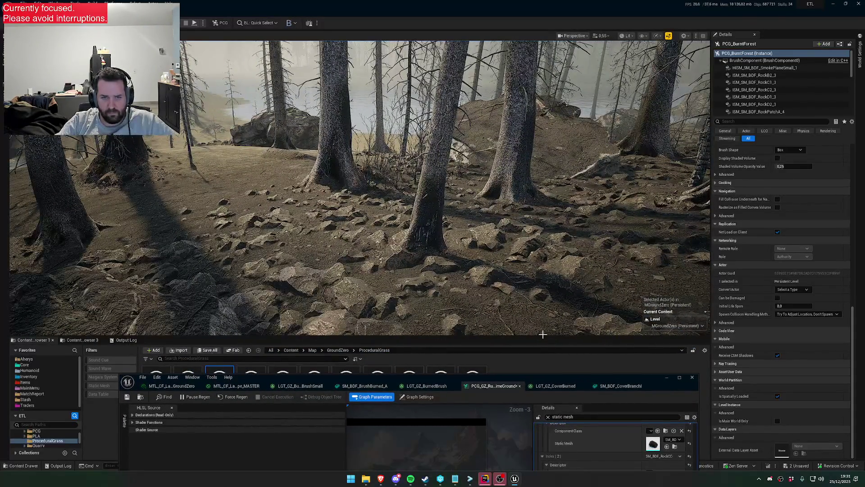
mouse_move(436, 377)
left_mouse_down()
mouse_move(449, 431)
mouse_move(474, 204)
left_mouse_up()
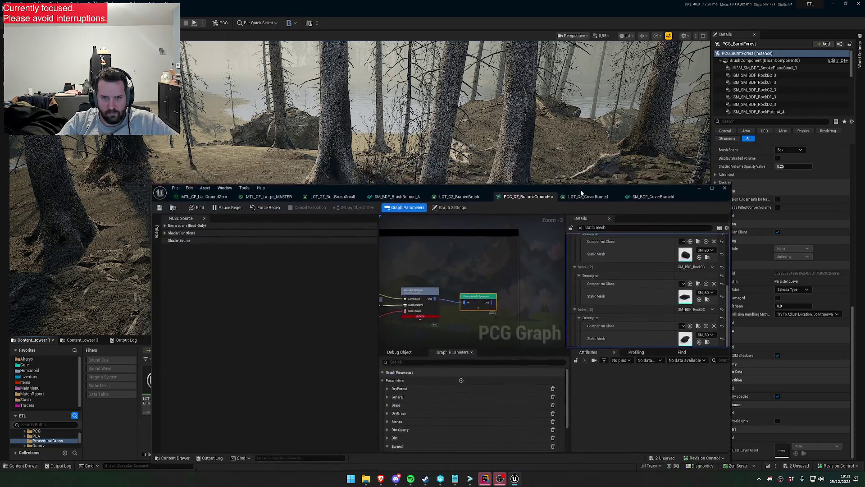
left_click(467, 319)
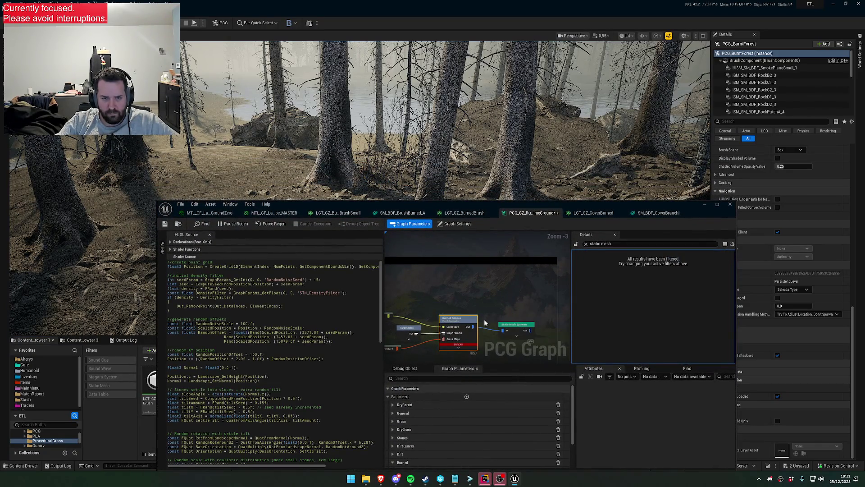
scroll(473, 433, "down", 2)
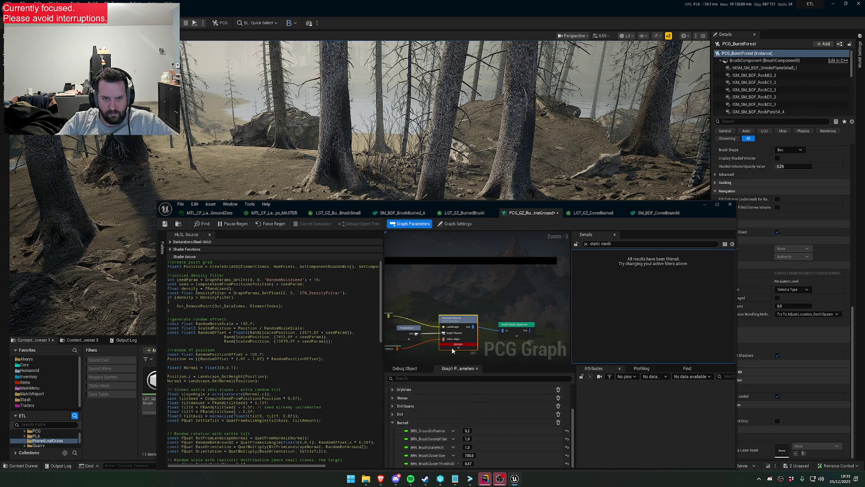
scroll(465, 419, "up", 2)
scroll(464, 408, "down", 2)
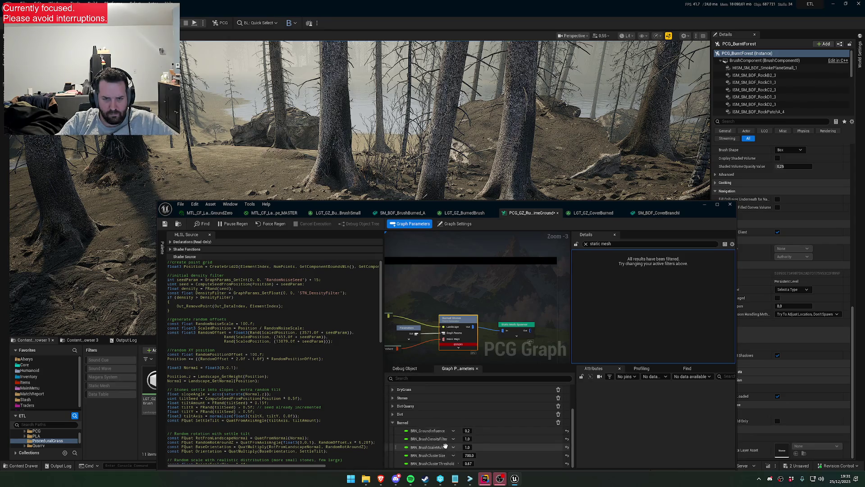
scroll(466, 403, "up", 2)
Add a Burned parameter named BRN_StoneDensityFilter with value 1.0.
left_click(466, 396)
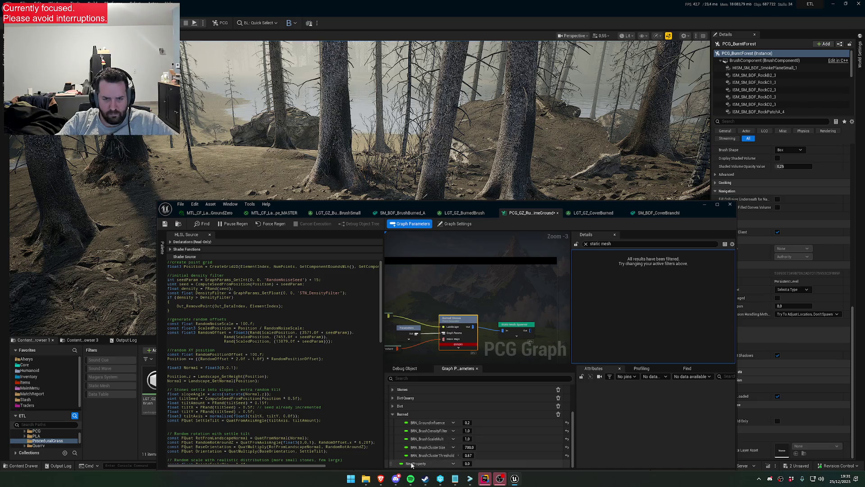
type("BRN_StoneDe")
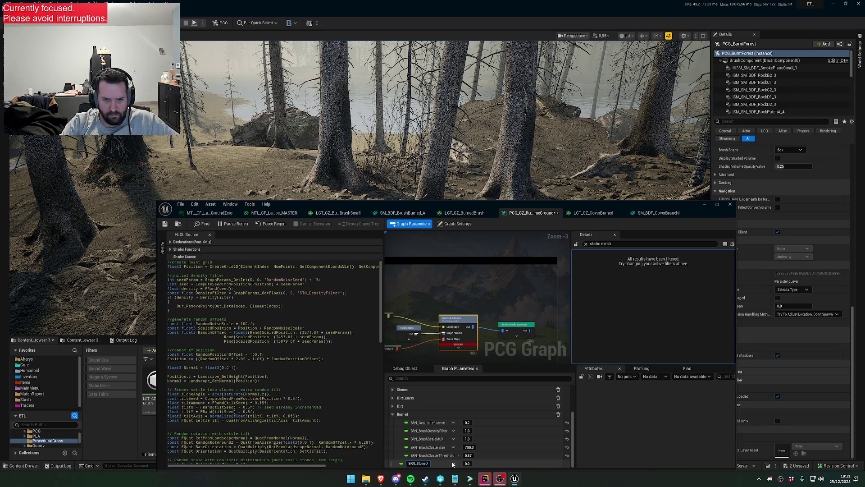
type("nsityFilter")
key("Return")
double_click(426, 463)
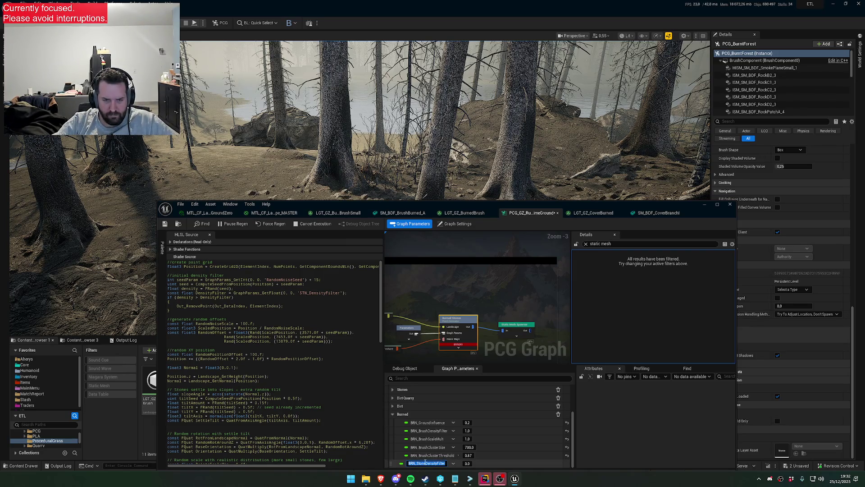
left_click(325, 300)
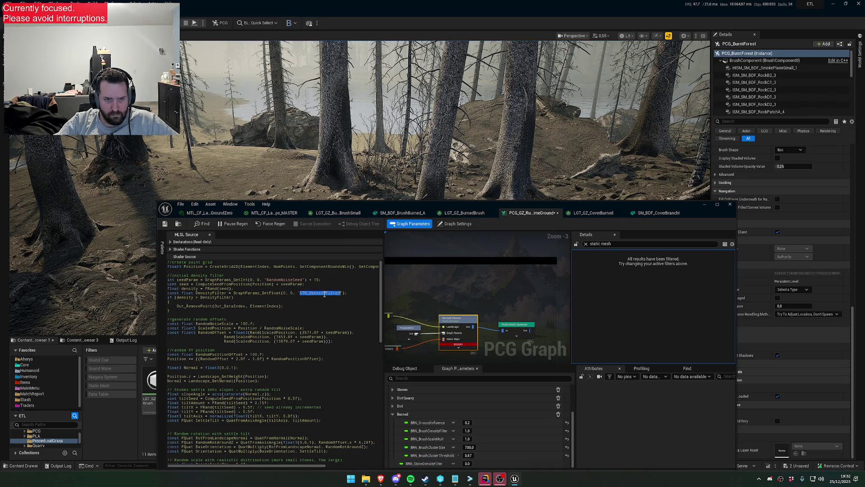
left_click(468, 463)
type("1")
key("Return")
Name the new parameter BRN_FinalScaleMult, copying the name from the shader code.
scroll(270, 383, "down", 10)
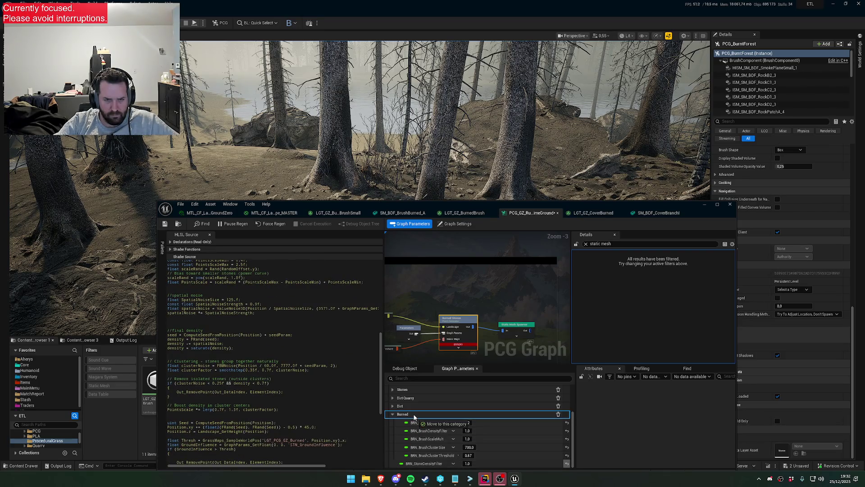
scroll(300, 400, "down", 3)
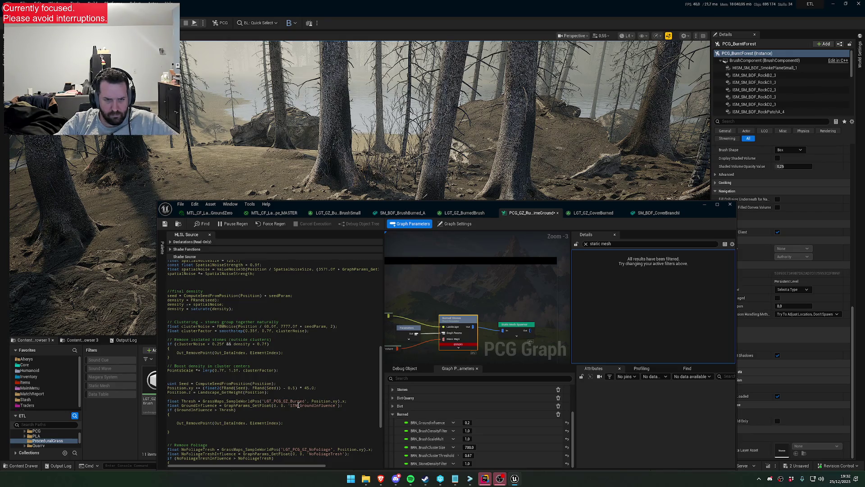
left_click(337, 415)
scroll(336, 414, "down", 3)
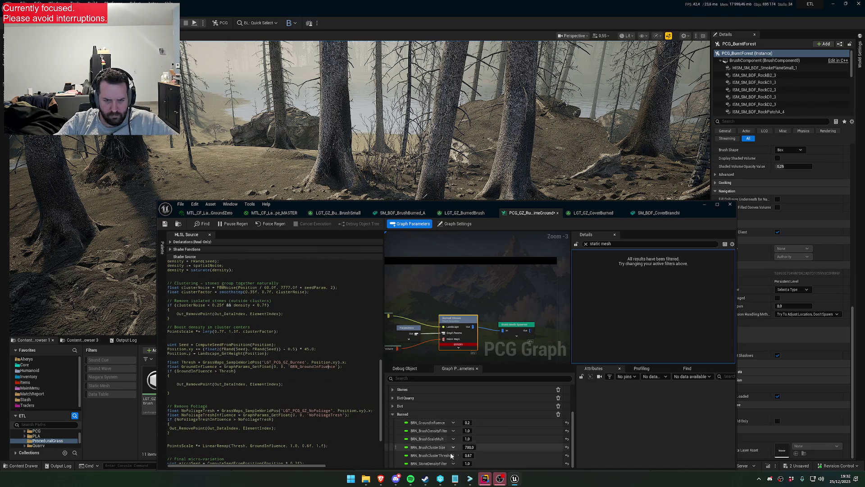
scroll(421, 412, "up", 3)
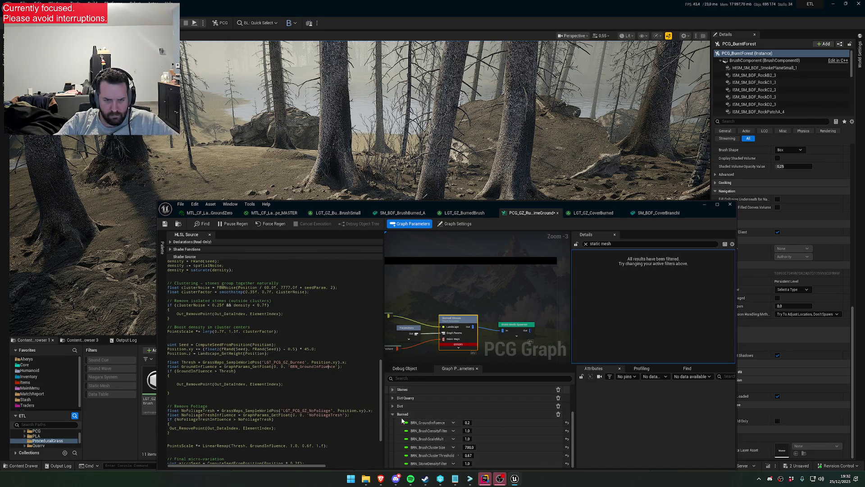
scroll(451, 422, "down", 3)
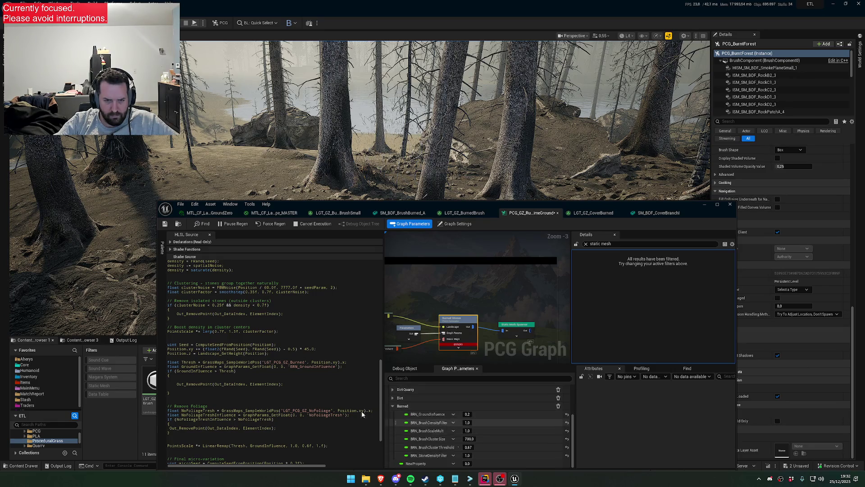
scroll(339, 453, "down", 5)
scroll(333, 448, "right", 3)
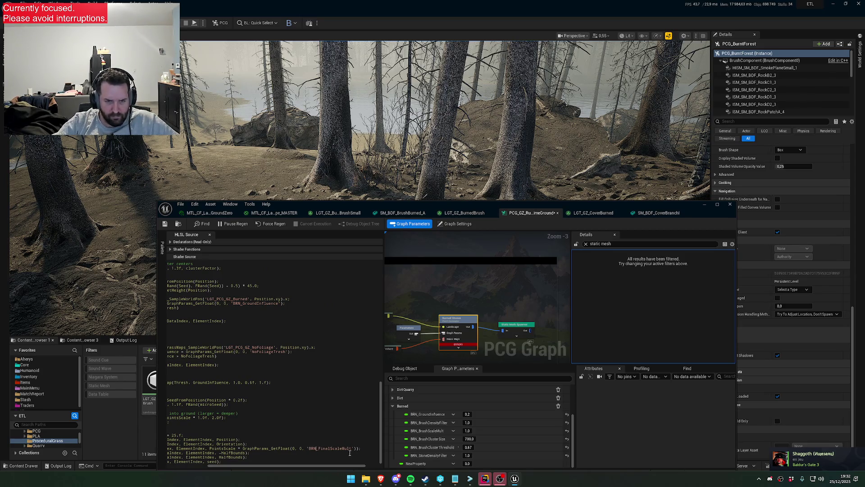
key("ctrl+c")
double_click(417, 463)
key("ctrl+v")
key("Return")
Correct the names to BRN_StonesFinalScaleMult and BRN_StonesDensityFilter.
double_click(418, 463)
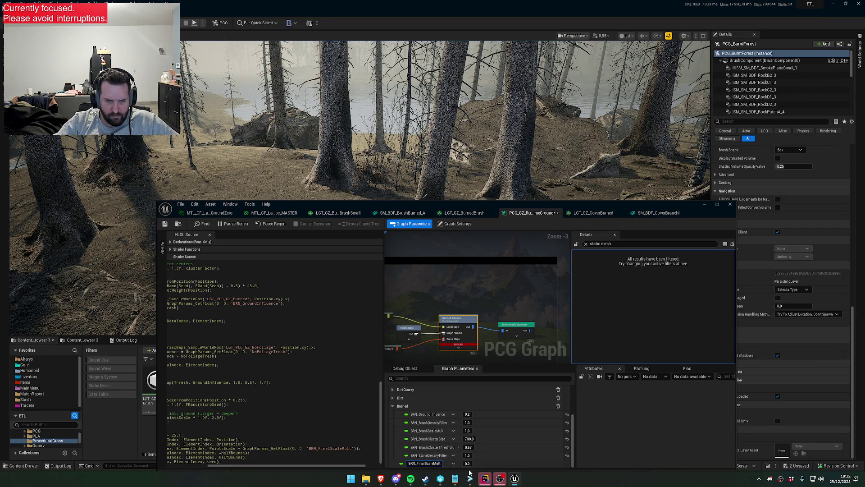
type("Stones")
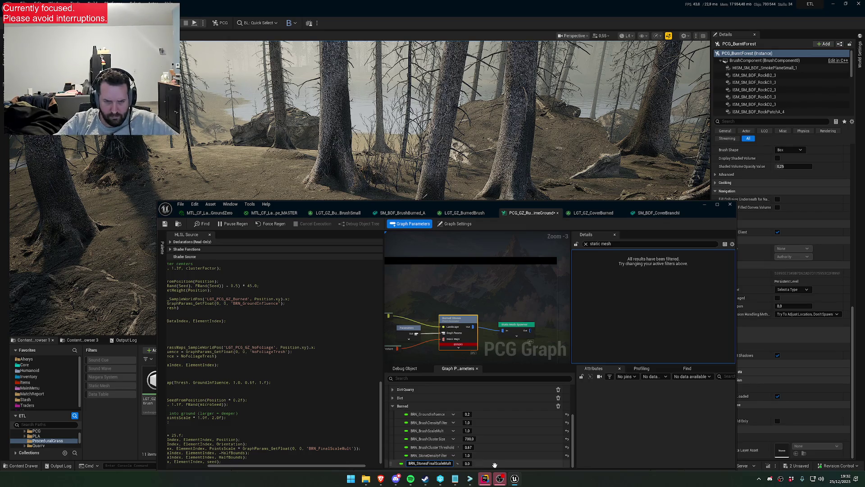
double_click(430, 455)
type("s")
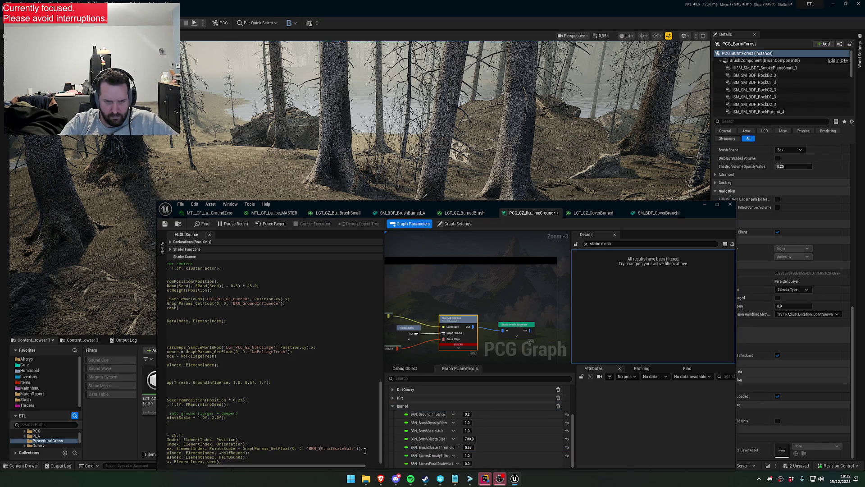
key("Tab")
type("Stones")
scroll(336, 333, "up", 10)
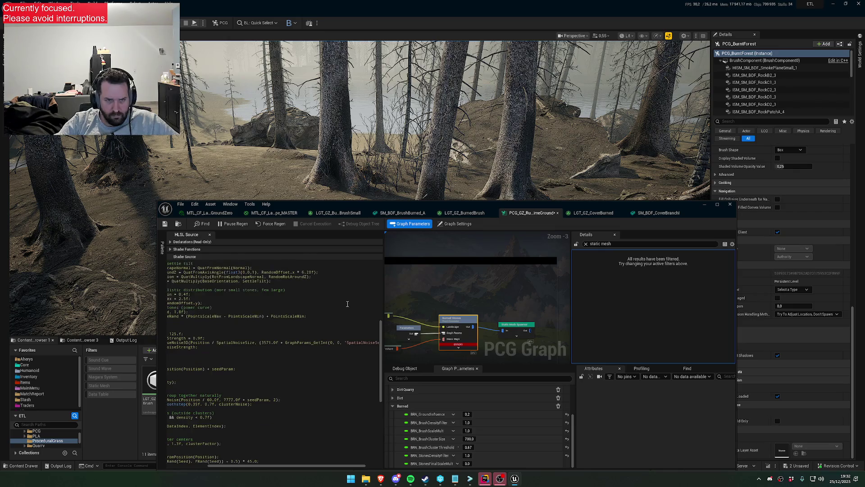
Move the graph window down to reveal the regenerated forest floor.
scroll(335, 333, "up", 10)
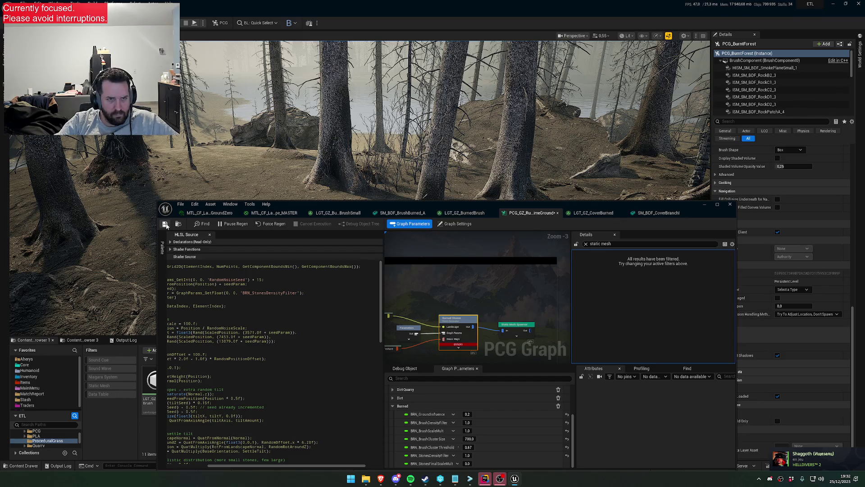
mouse_move(335, 204)
left_mouse_down()
mouse_move(365, 301)
mouse_move(376, 208)
left_mouse_up()
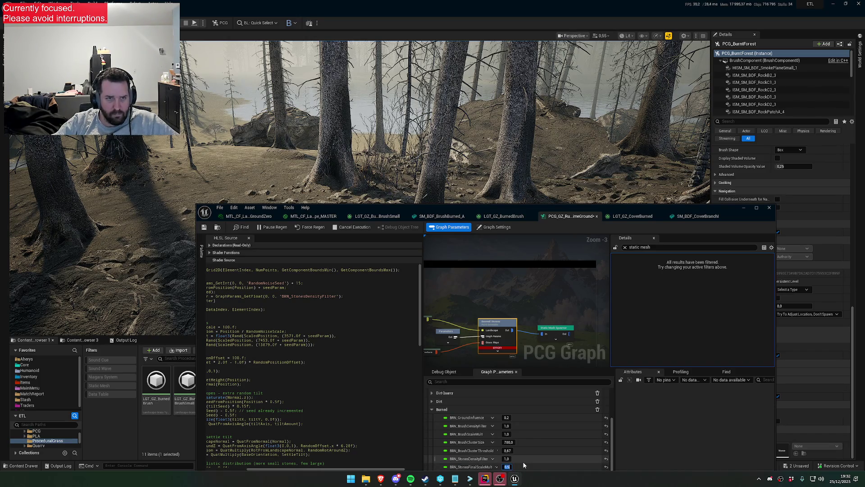
left_click_drag(404, 221, 408, 339)
key("w")
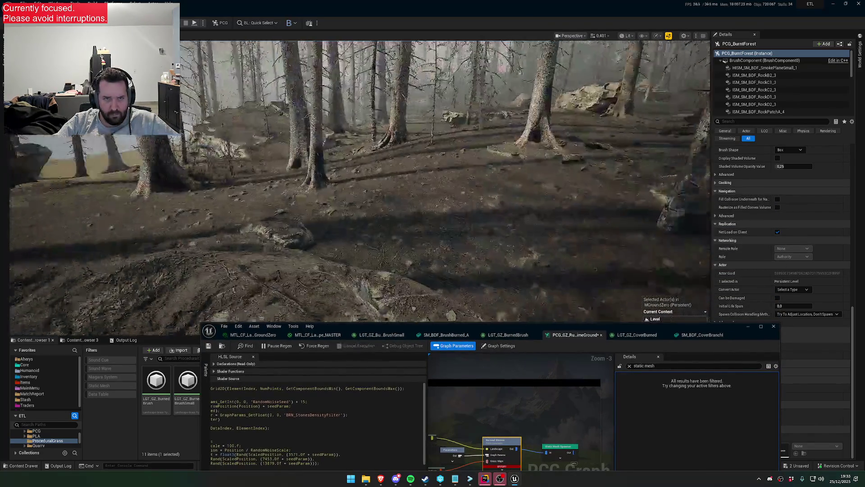
scroll(359, 180, "down", 1)
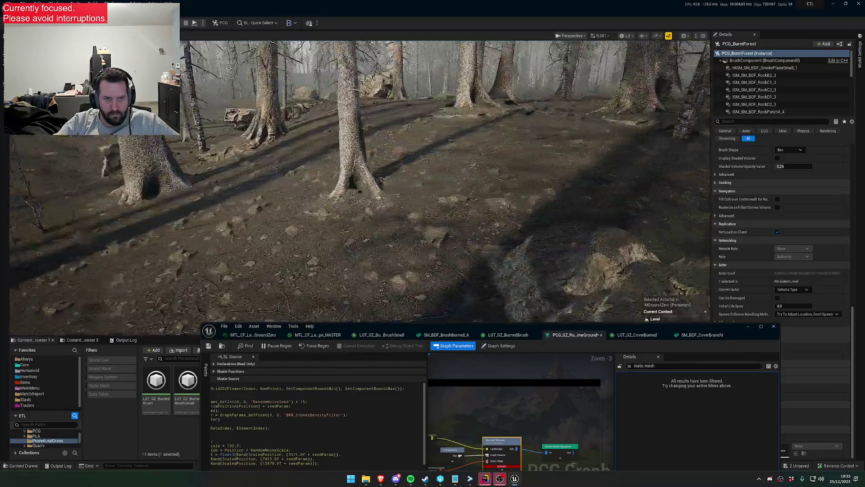
scroll(359, 180, "up", 1)
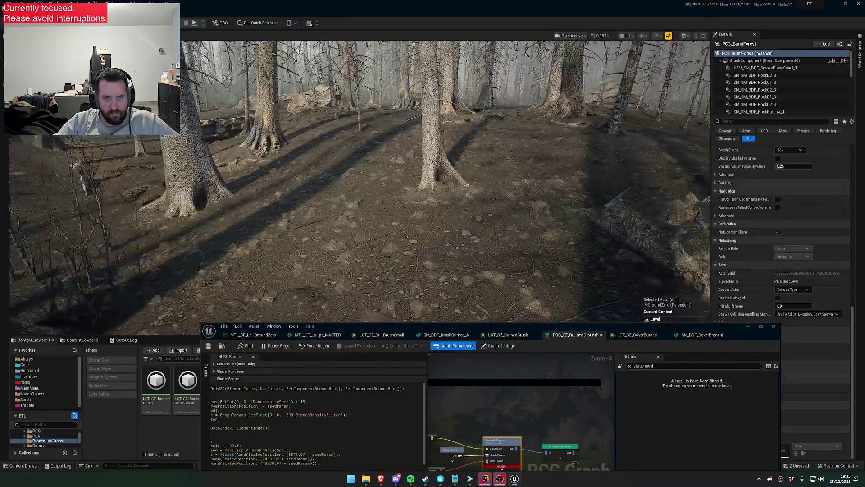
scroll(359, 180, "up", 3)
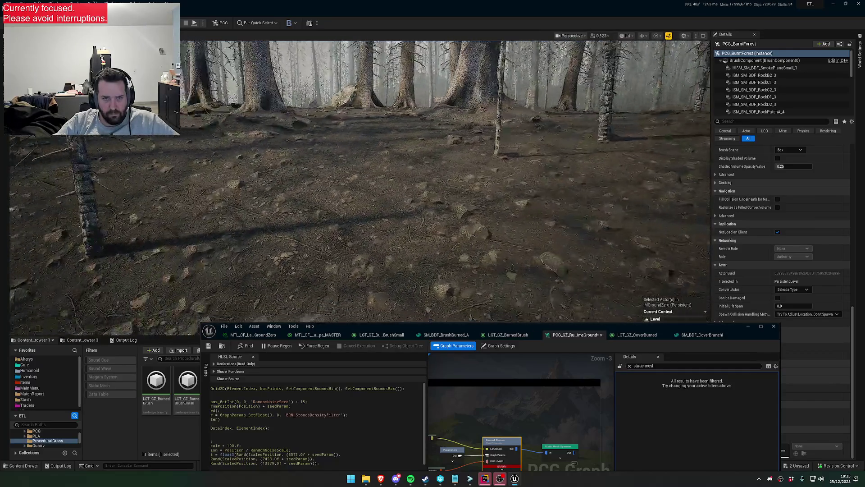
scroll(359, 180, "down", 3)
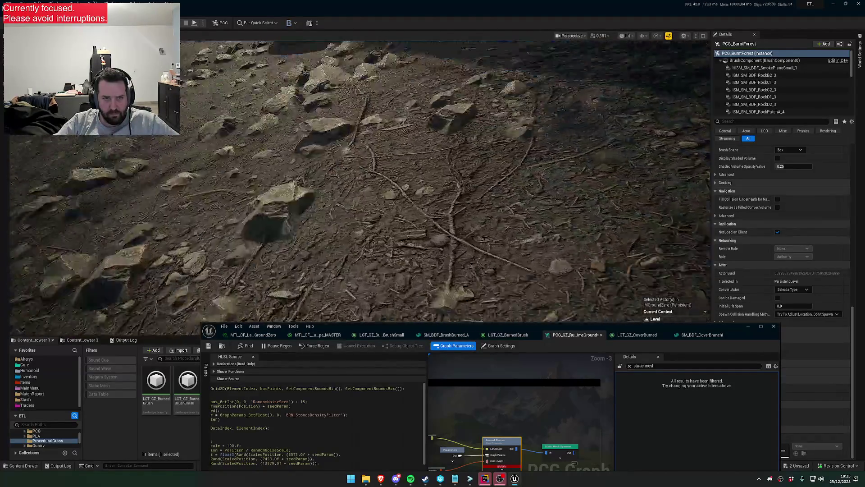
scroll(359, 180, "up", 2)
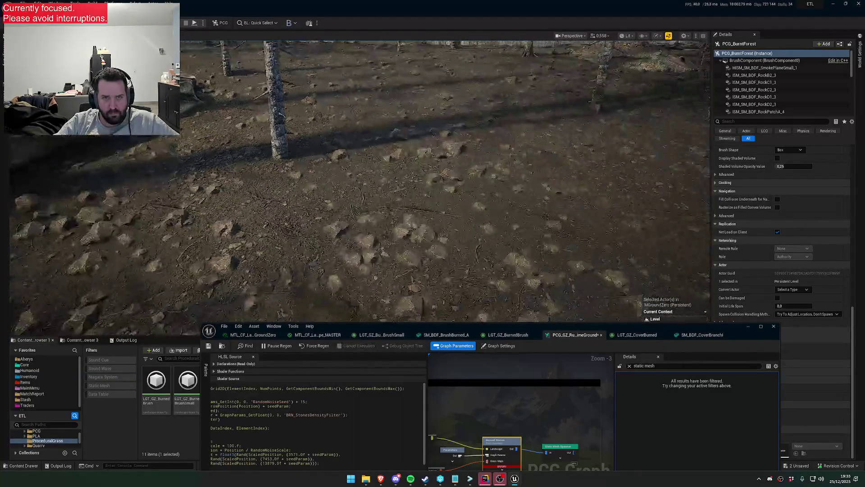
scroll(360, 180, "up", 2)
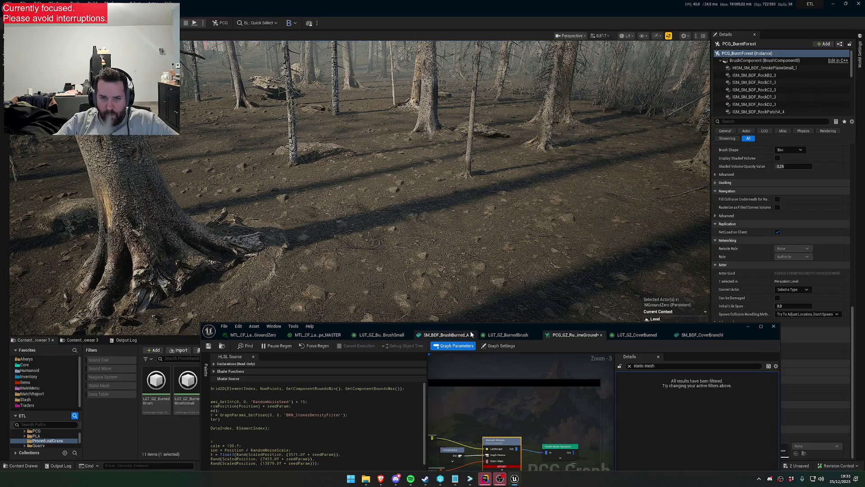
left_click_drag(468, 328, 446, 273)
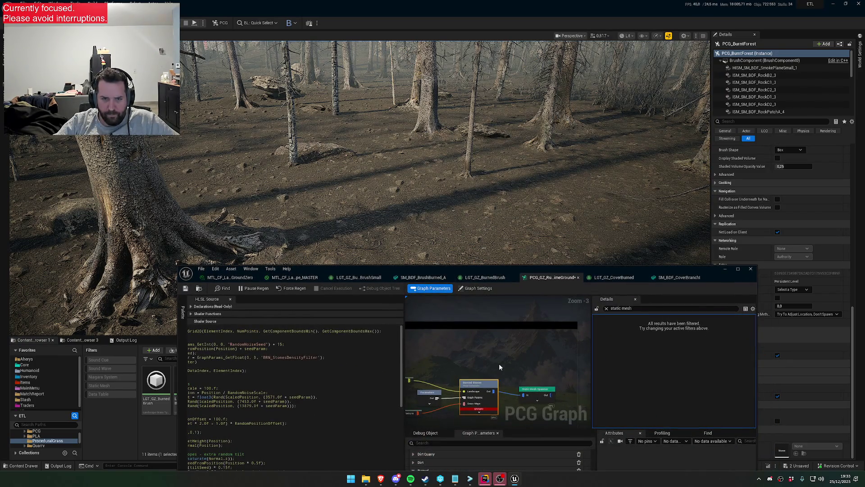
Save the HLSL-driven PCG graph asset and move the graph editor out of the way.
scroll(337, 395, "down", 15)
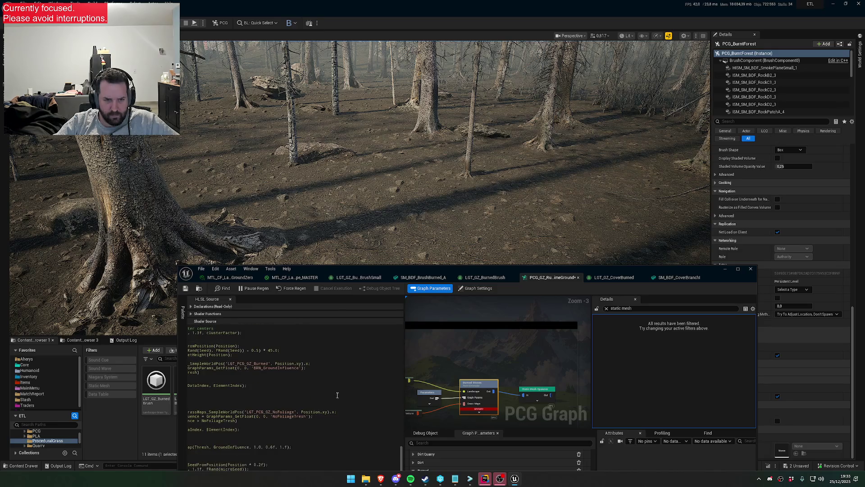
mouse_move(323, 270)
left_mouse_down()
mouse_move(344, 252)
mouse_move(410, 231)
mouse_move(426, 171)
left_mouse_up()
left_click_drag(369, 431, 329, 432)
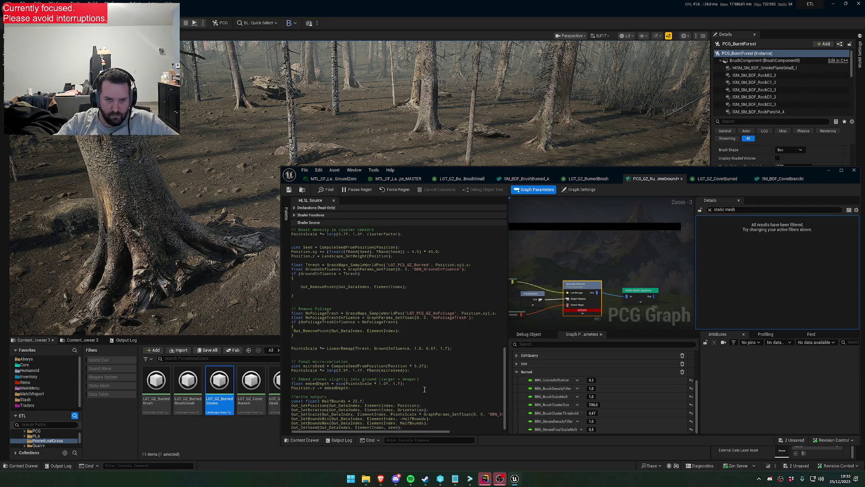
left_click(289, 192)
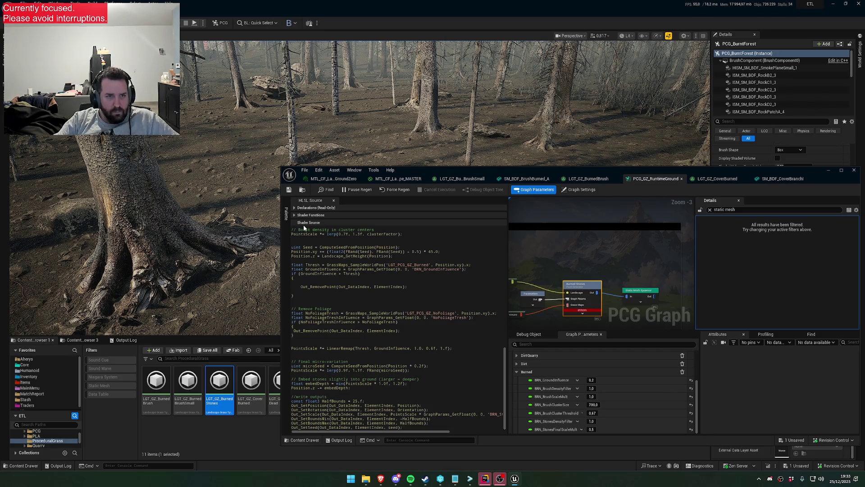
mouse_move(423, 178)
left_mouse_down()
mouse_move(409, 232)
mouse_move(349, 342)
left_mouse_up()
scroll(445, 187, "down", 5)
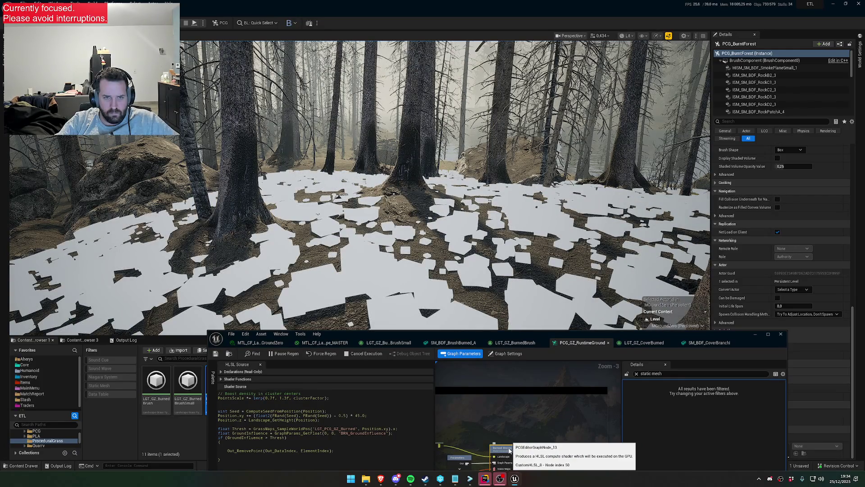
Inspect the regenerated stones, then raise the graph editor to show shader code and Graph Parameters.
scroll(360, 187, "up", 5)
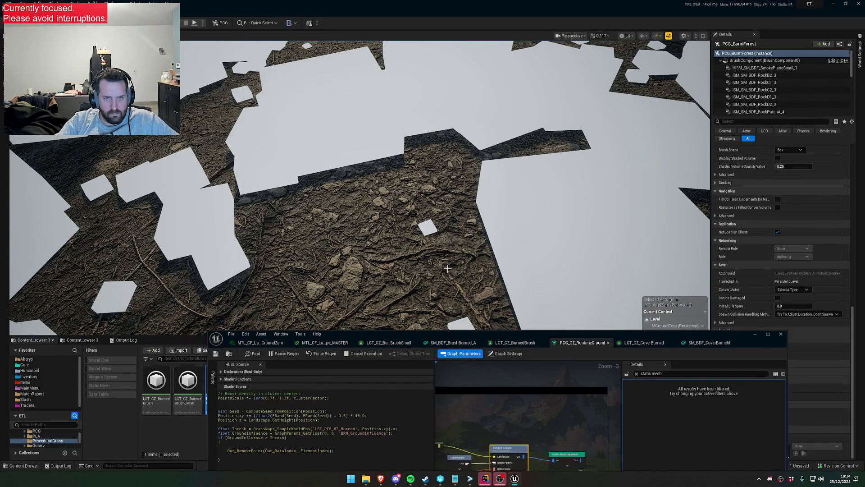
scroll(447, 268, "up", 5)
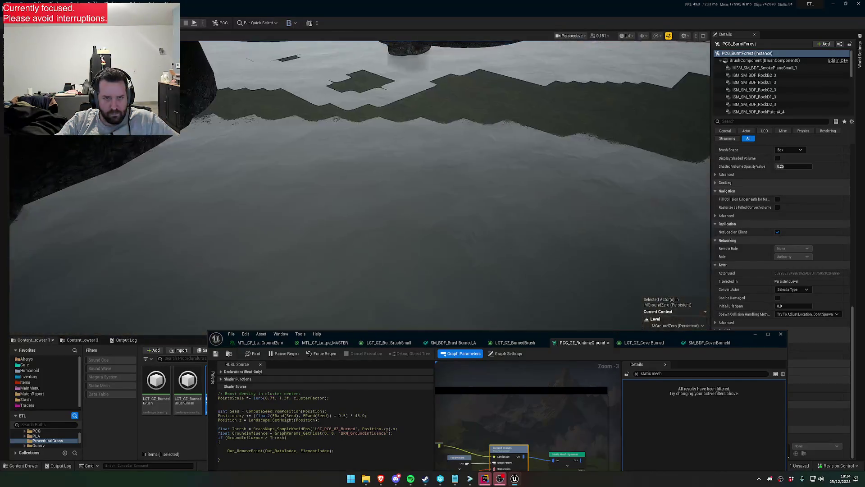
scroll(361, 187, "up", 2)
scroll(360, 187, "up", 1)
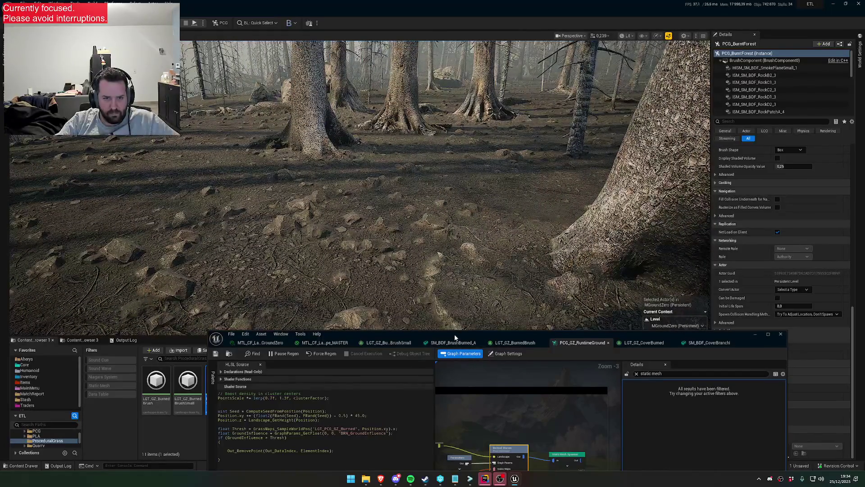
left_click_drag(455, 337, 465, 285)
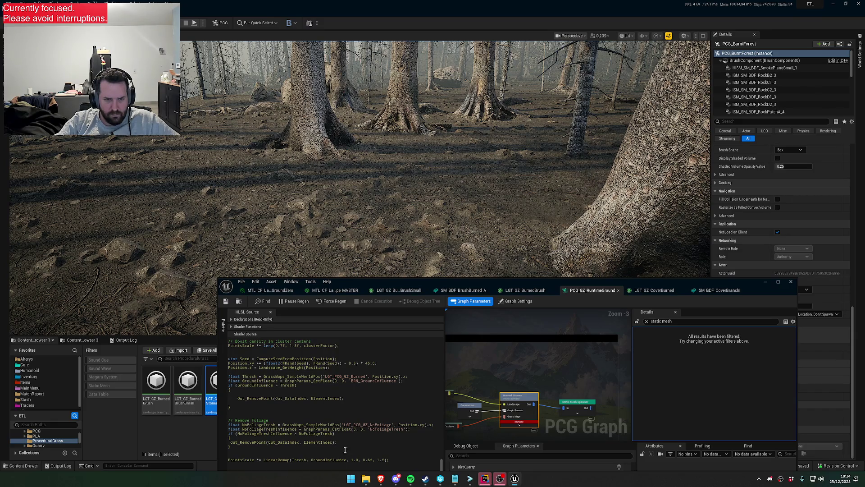
scroll(351, 444, "up", 2)
scroll(341, 429, "down", 2)
left_click_drag(370, 281, 395, 191)
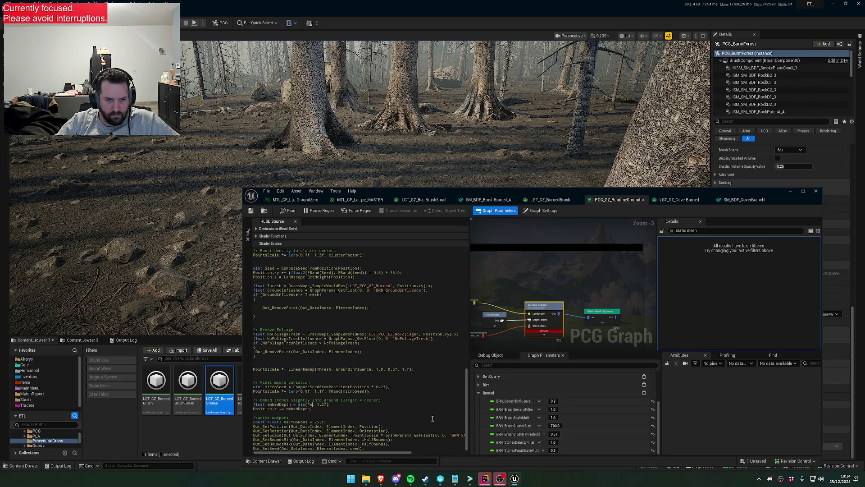
Change embedDepth to min(PointsScale * 1.0, 0.5f) in the stones shader.
type("ale * 1.0")
left_click_drag(366, 406, 357, 405)
type("0.")
left_click(399, 407)
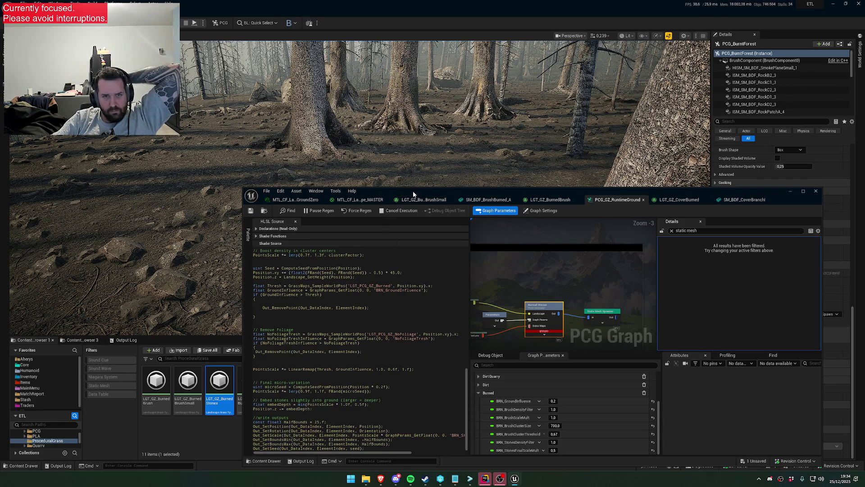
left_click_drag(413, 191, 382, 315)
left_click_drag(460, 292, 460, 293)
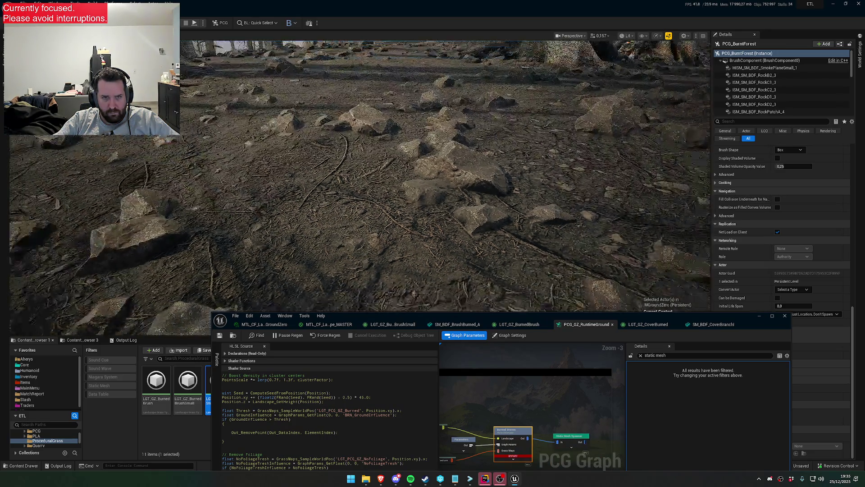
Clear the Details filter and set the Burned Stones generator's Num Elements to 2000.
scroll(361, 187, "up", 2)
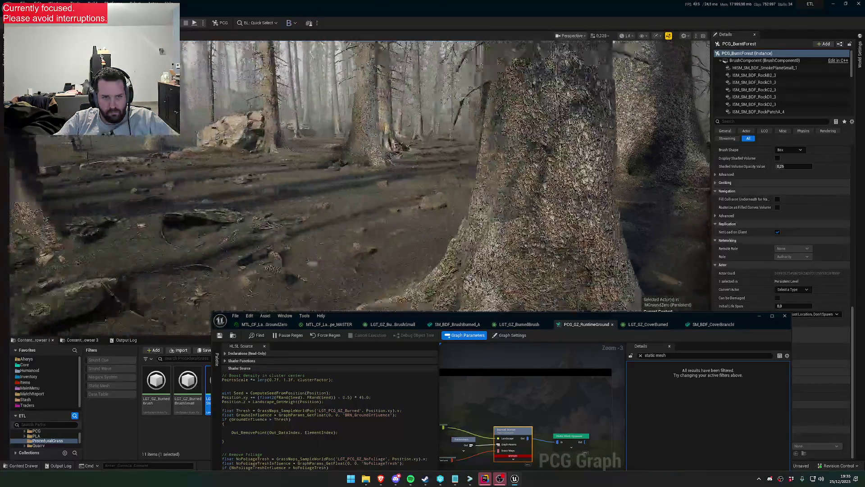
scroll(360, 187, "up", 3)
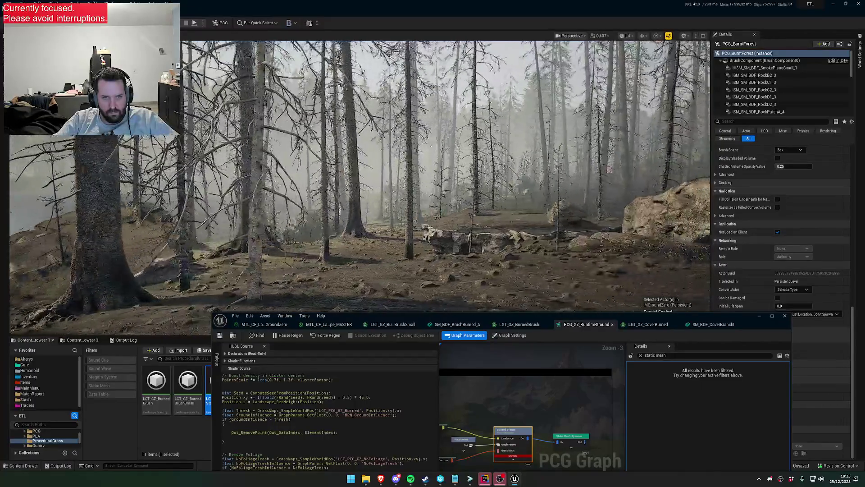
scroll(449, 291, "up", 1)
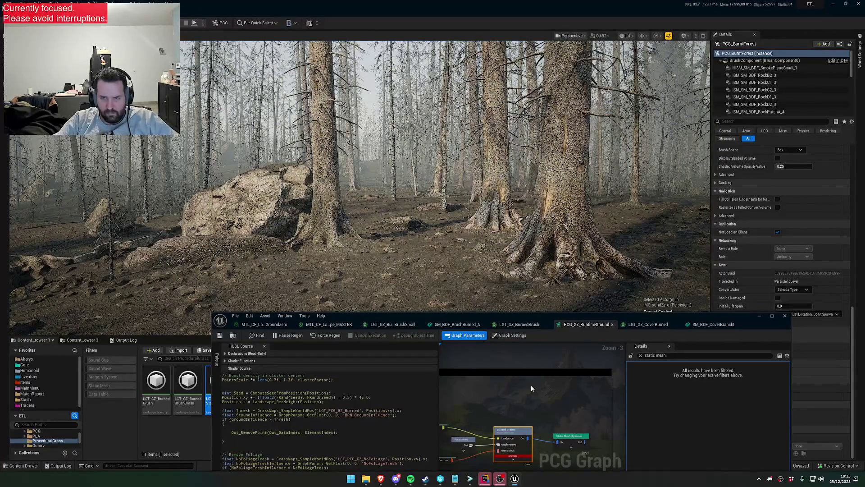
left_click(640, 355)
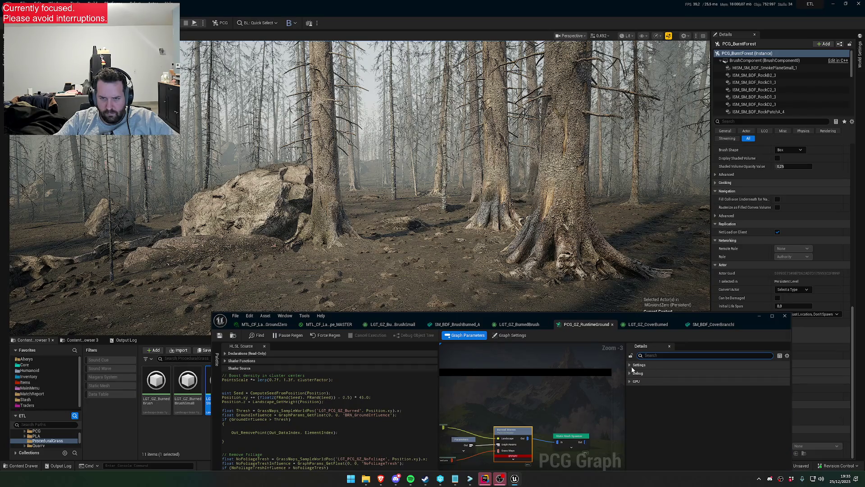
left_click(633, 366)
left_click(751, 381)
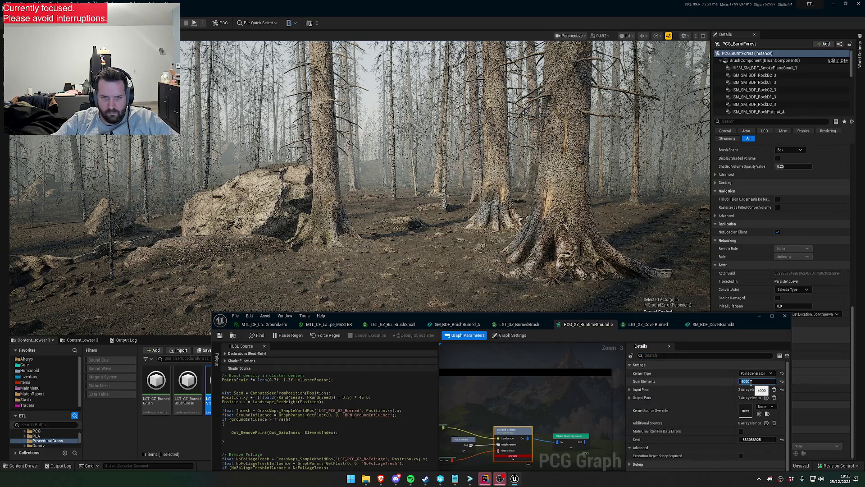
type("20")
key("Return")
left_click(557, 390)
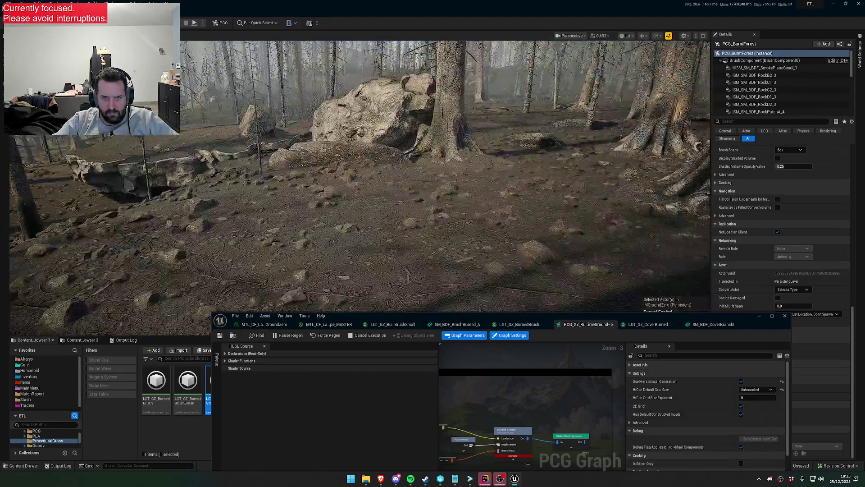
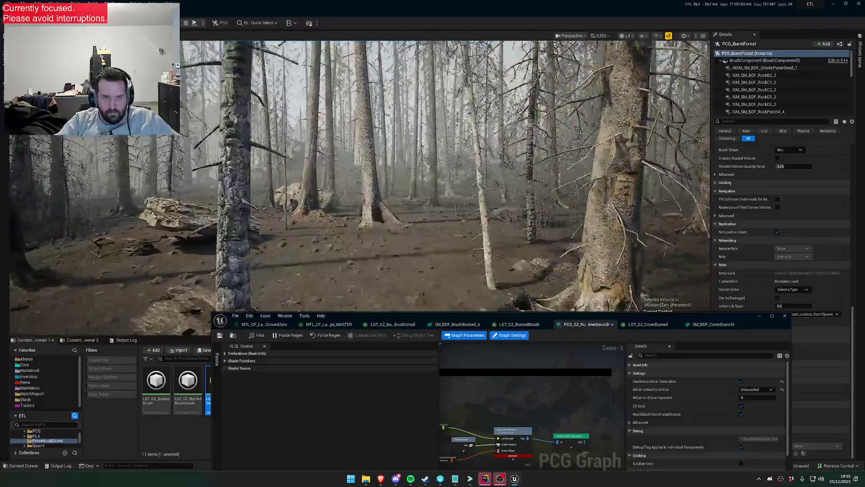
Fly through the burned forest to inspect the rocks, trees and ground stones.
key("w")
key("s")
key("w")
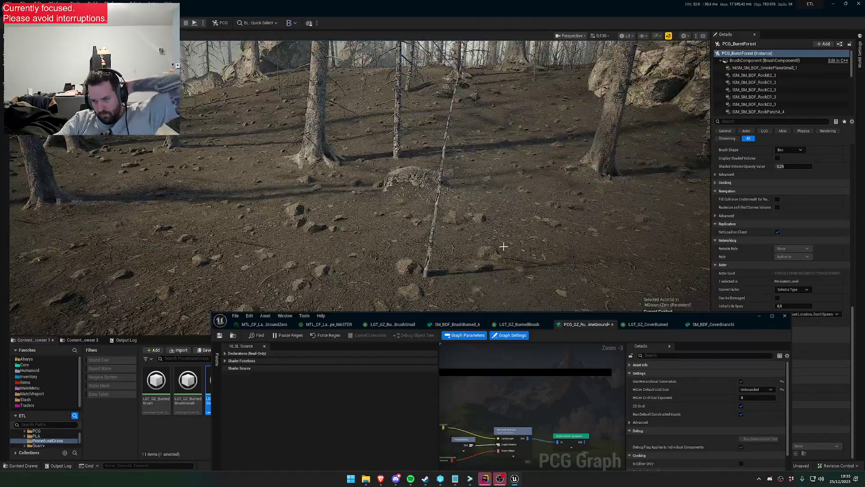
key("w")
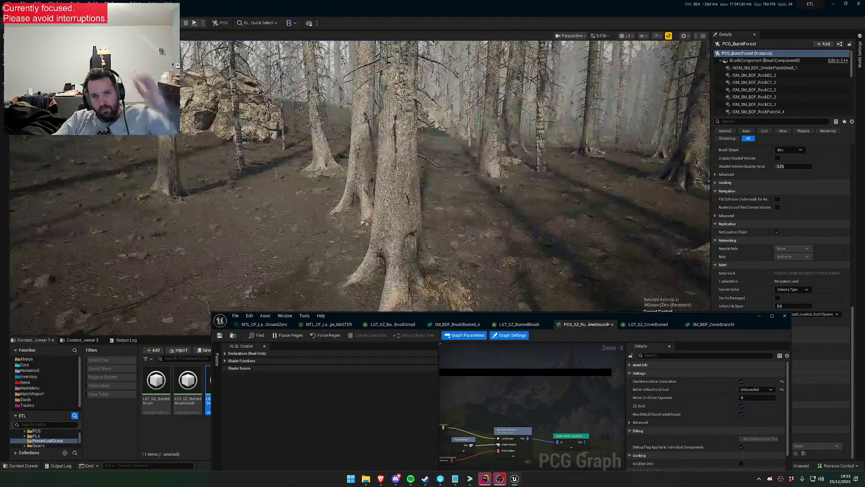
key("s")
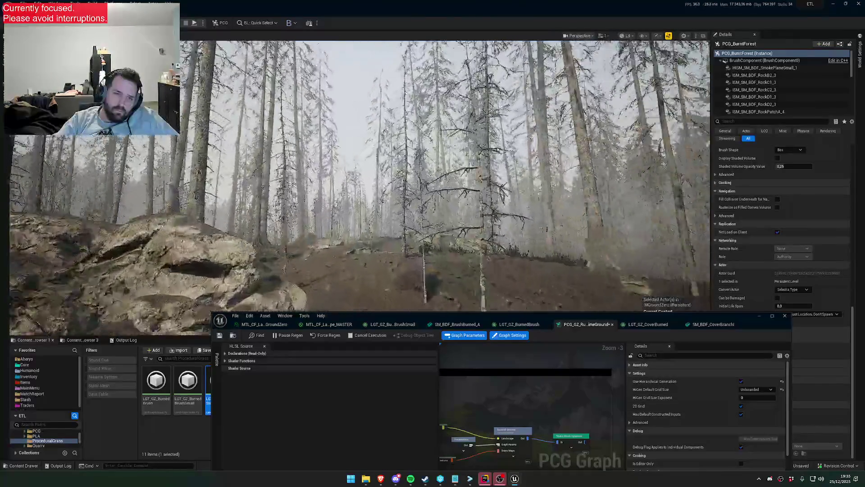
key("w")
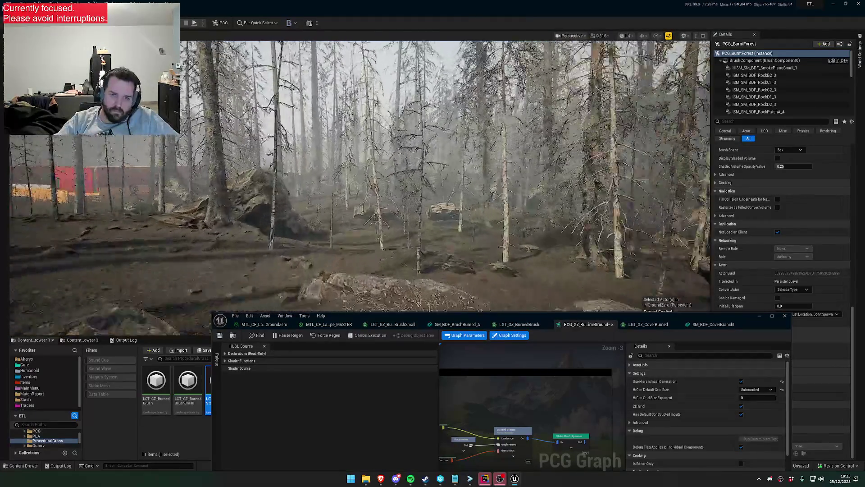
key("w")
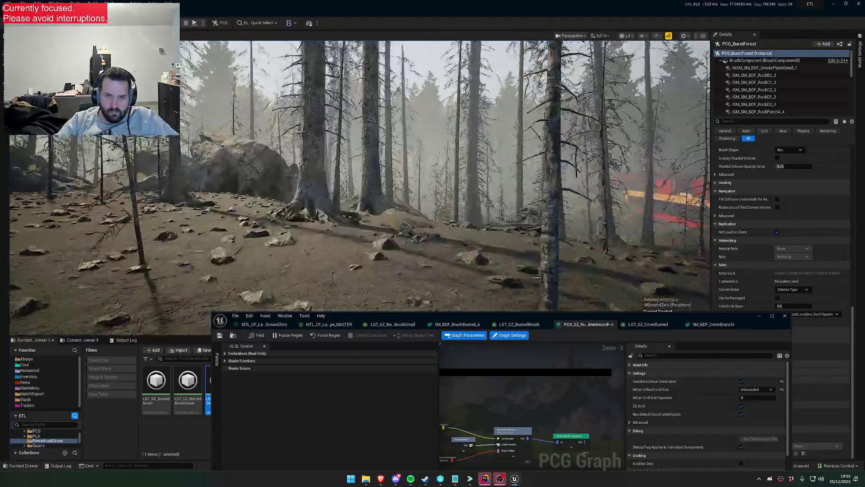
scroll(361, 180, "up", 1)
key("w")
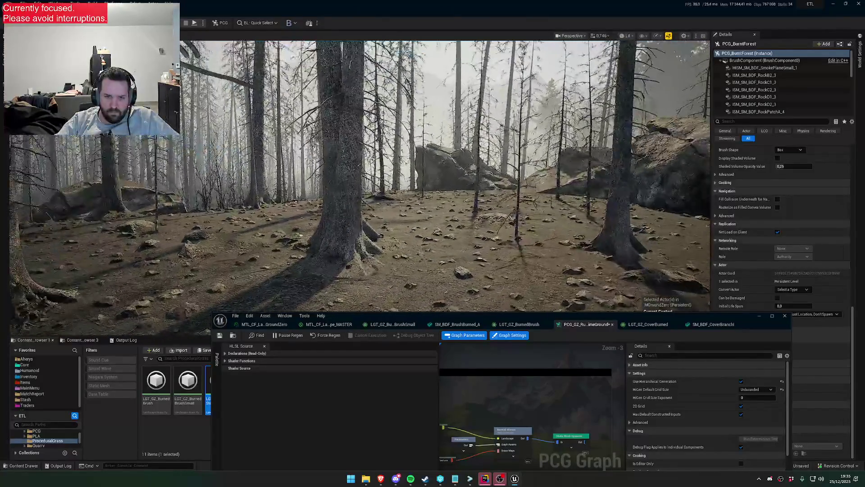
key("w")
scroll(360, 180, "up", 1)
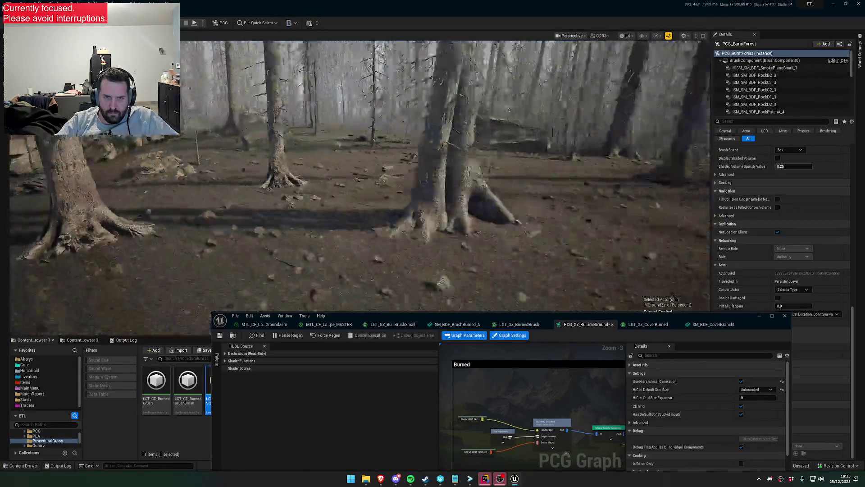
key("w")
scroll(361, 180, "down", 1)
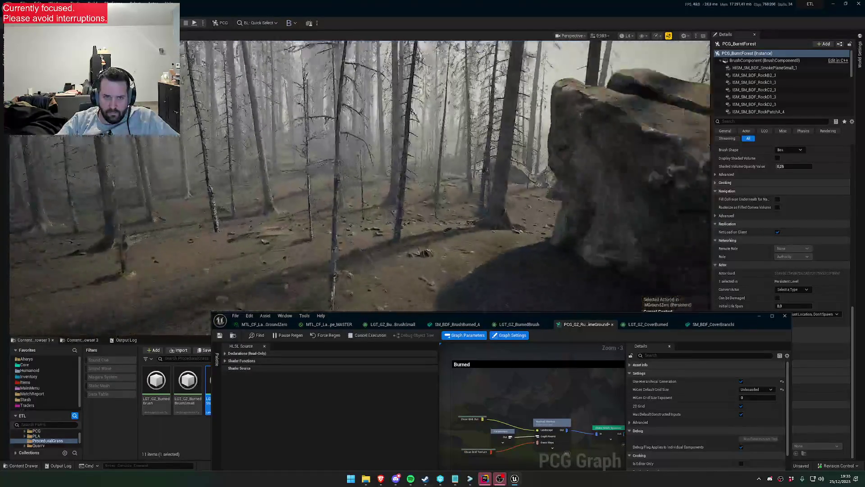
key("w")
Select the Burned Stones node and toggle its debug points to compare them with the real stones.
left_click(560, 425)
key("d")
scroll(360, 180, "down", 1)
key("w")
key("d")
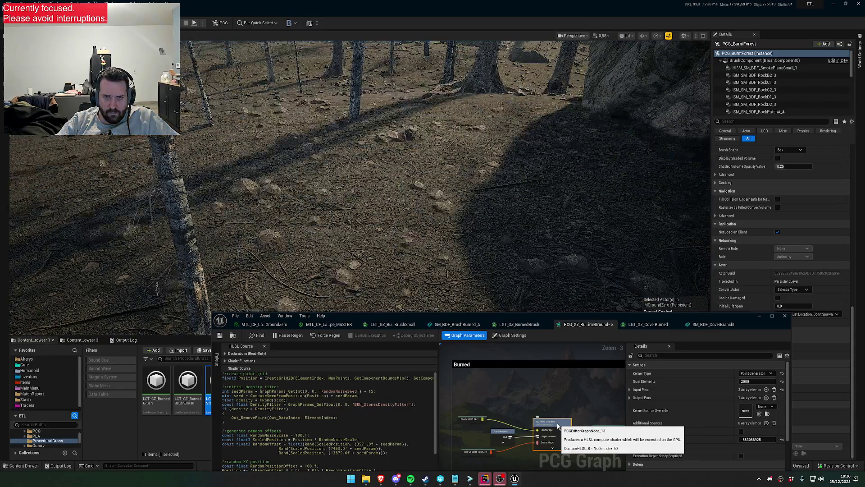
key("w")
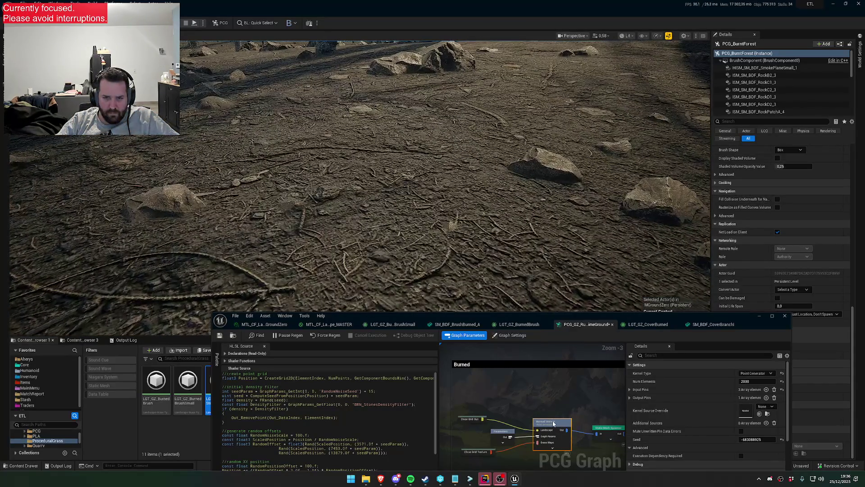
key("d")
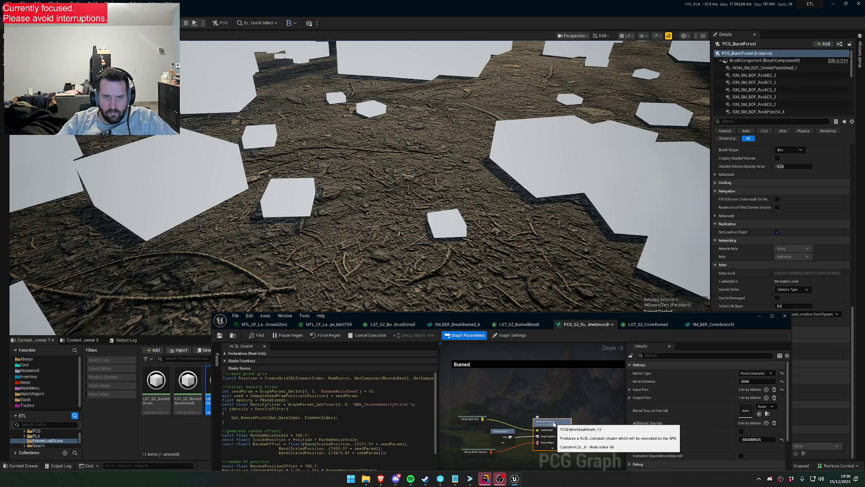
key("d")
key("d")
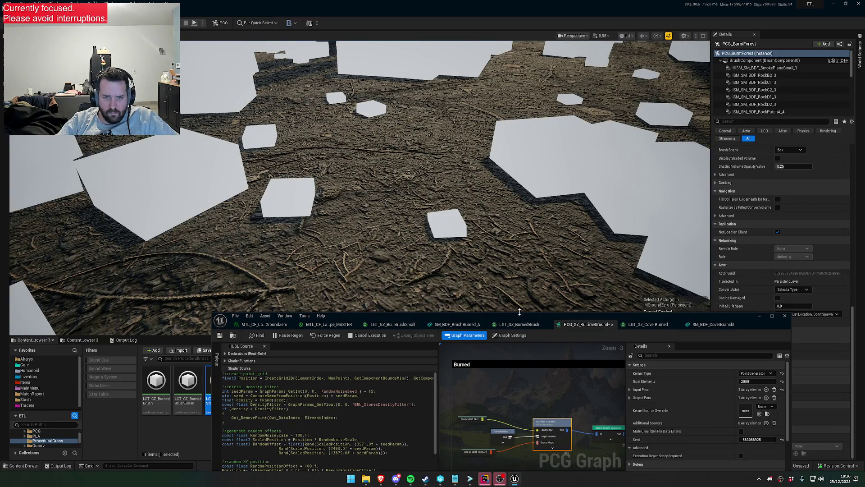
key("d")
Add a PointsScale < 0.5f block calling Out_RemovePoint to the HLSL Source and save.
scroll(397, 374, "down", 3)
scroll(396, 373, "down", 10)
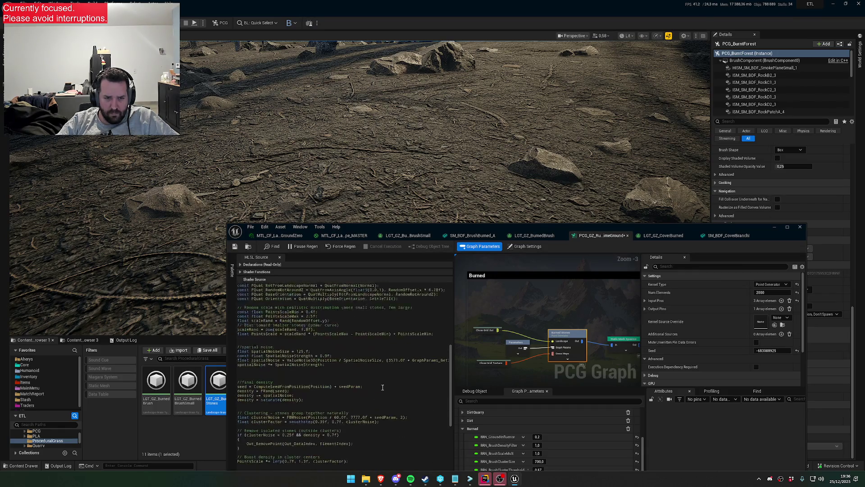
left_click(324, 445)
key("Return")
key("Return")
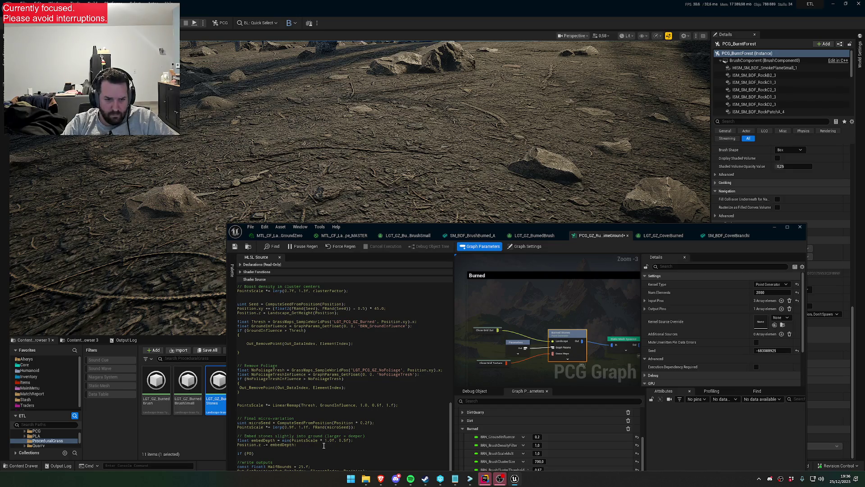
type("ale)")
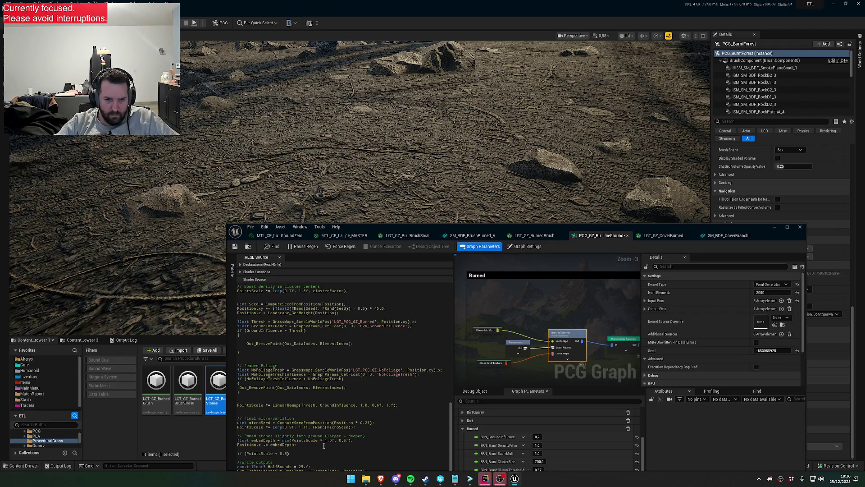
type(" {")
key("Return")
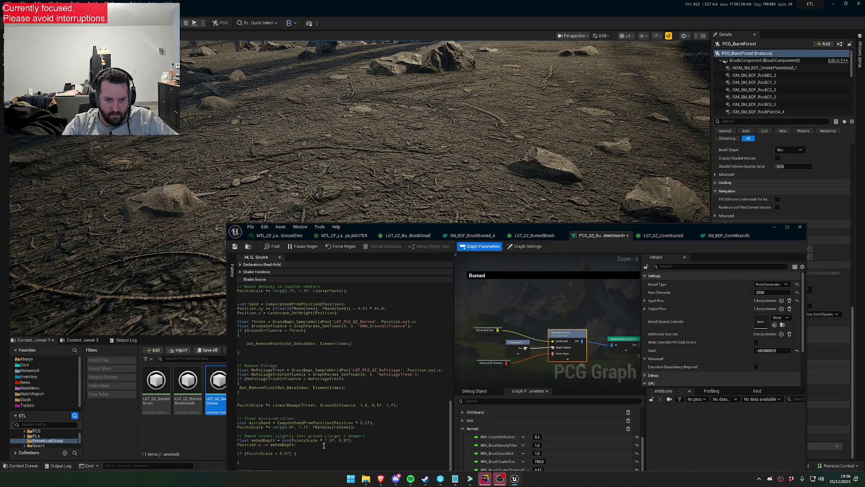
left_click_drag(354, 386, 240, 390)
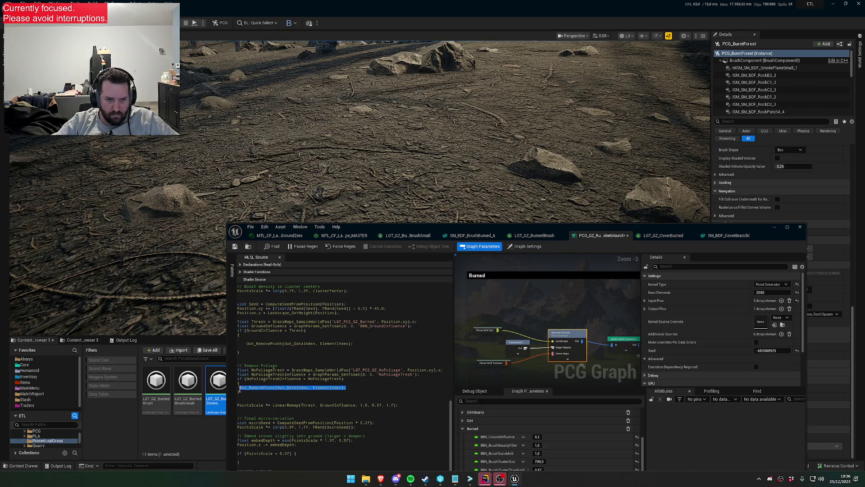
key("ctrl+c")
left_click(246, 457)
key("ctrl+v")
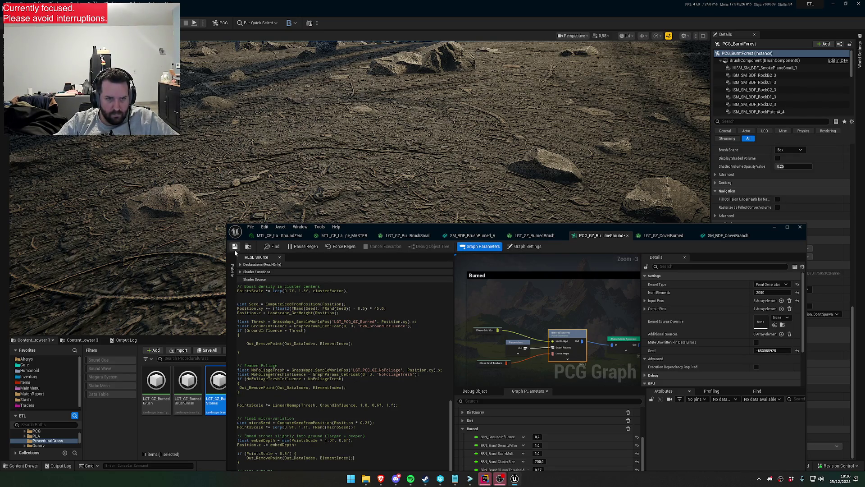
left_click(235, 248)
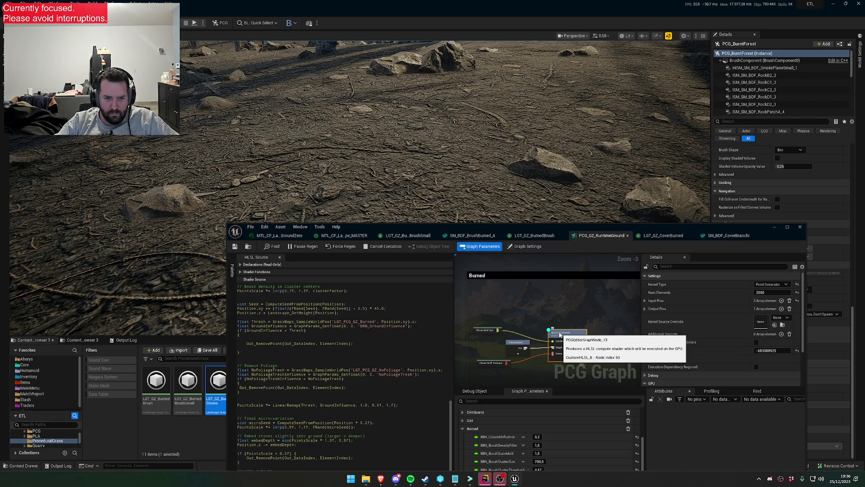
Try a 0.3 scale threshold, then set it back to 0.5.
key("BackSpace")
type("3")
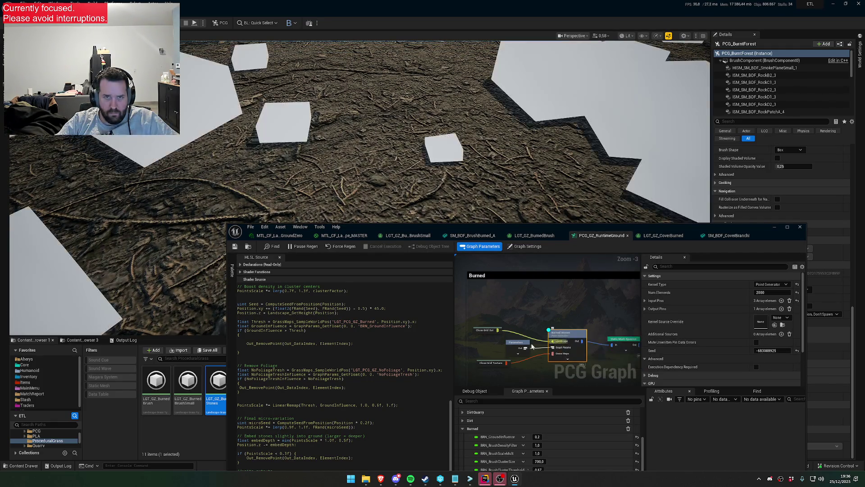
key("BackSpace")
type("5")
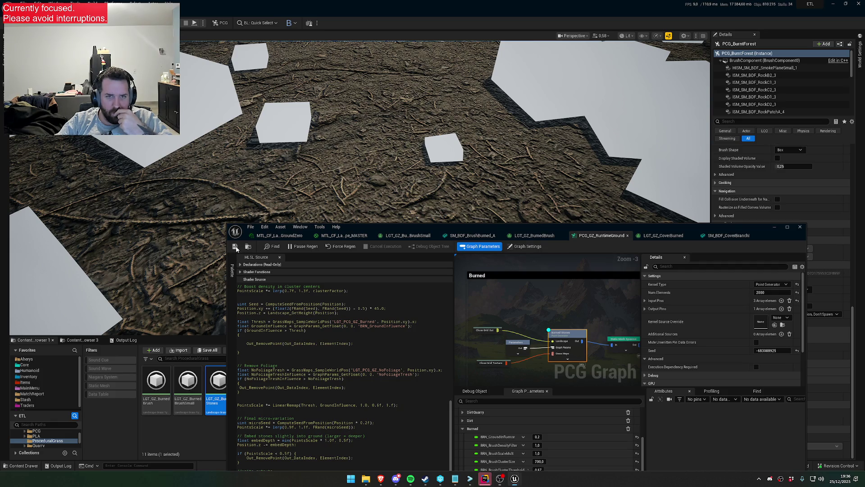
scroll(356, 131, "up", 1)
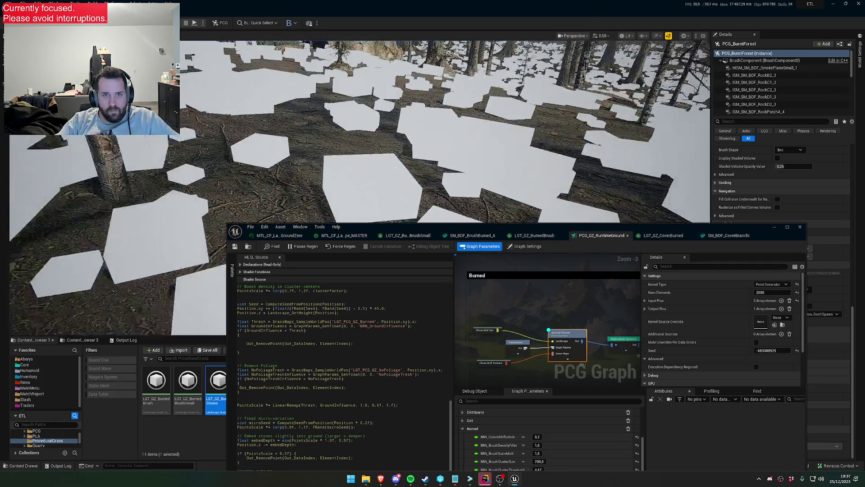
Fly through the trees and toggle the Burned Stones debug preview with D to compare the stones.
scroll(356, 131, "down", 1)
key("w")
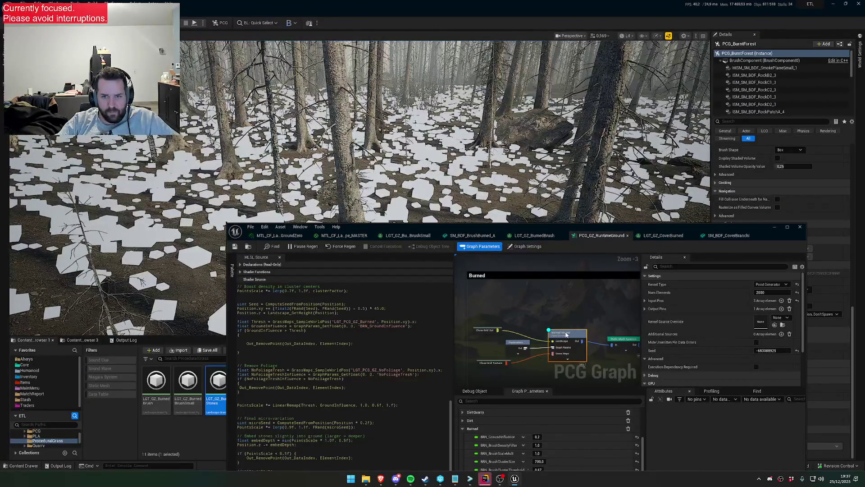
scroll(356, 131, "down", 1)
scroll(356, 131, "up", 1)
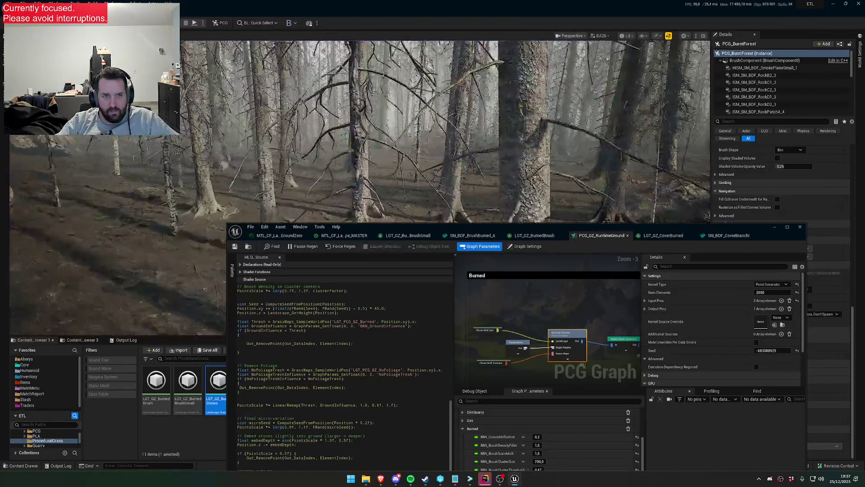
key("w")
key("w")
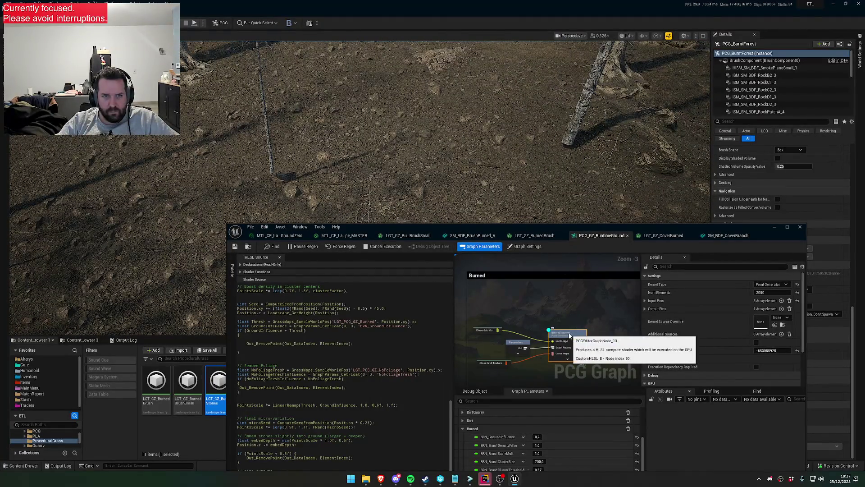
key("d")
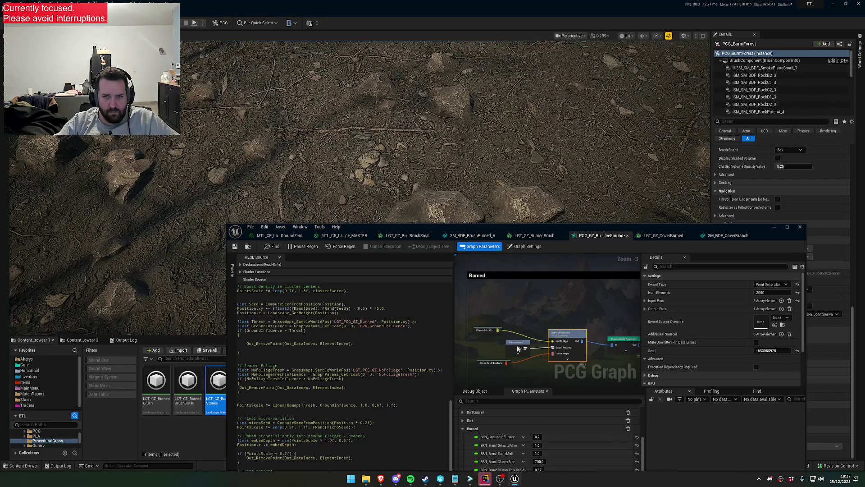
key("d")
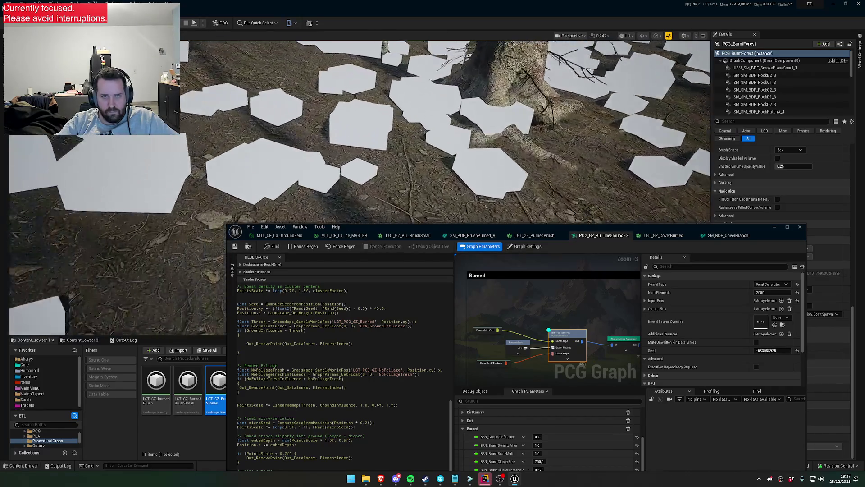
Hide the debug preview and add a PointsScale multiplier to the embedDepth min call.
key("d")
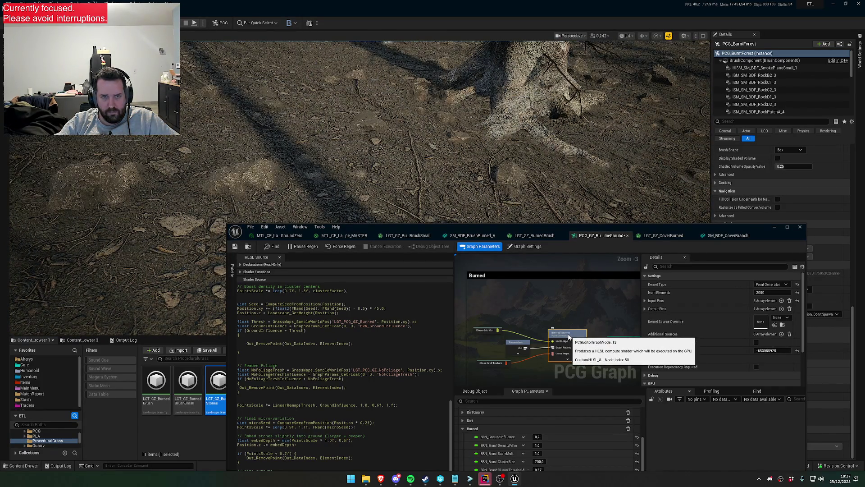
scroll(346, 433, "down", 1)
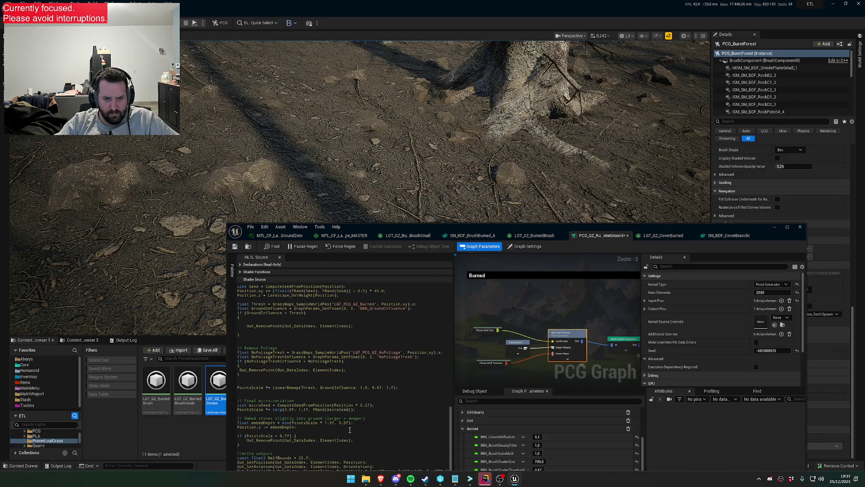
double_click(308, 422)
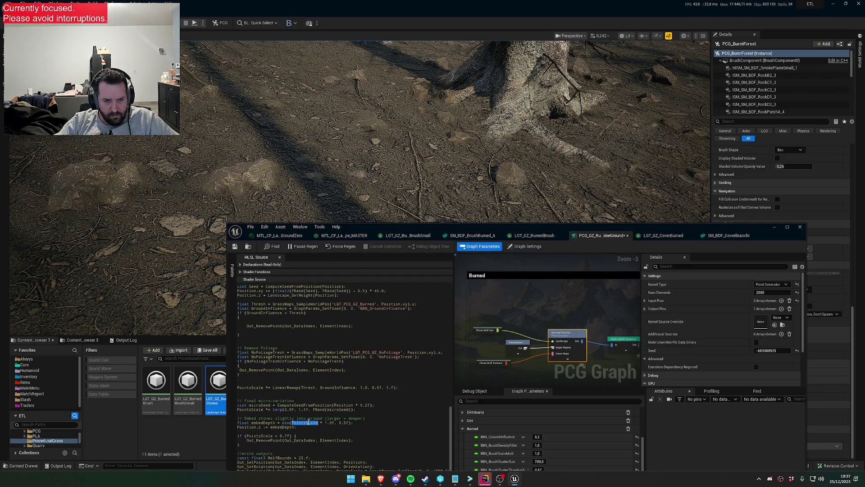
double_click(285, 422)
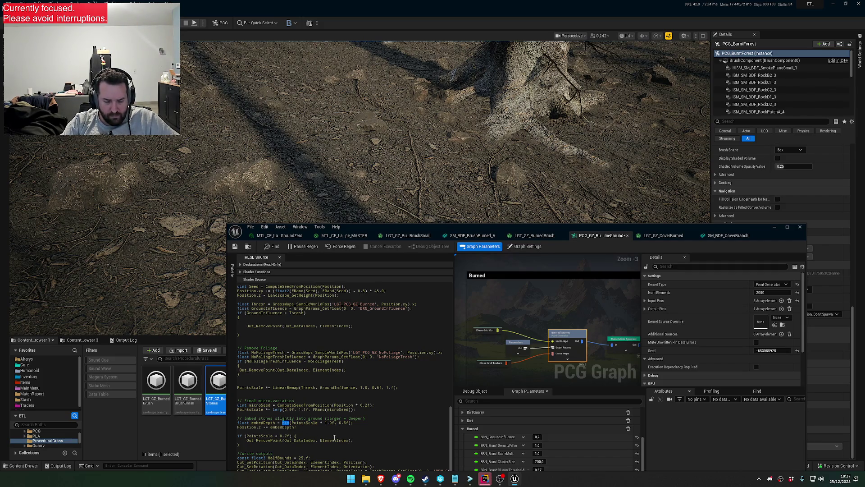
type("lerp")
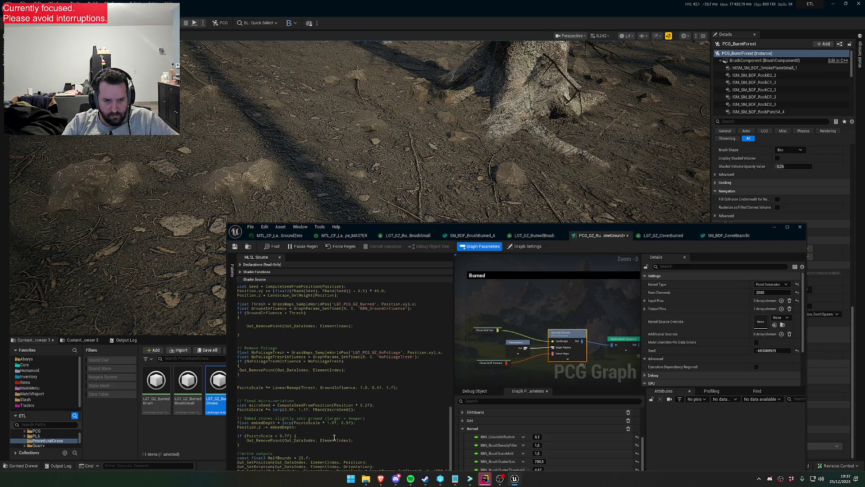
key("BackSpace")
key("BackSpace")
key("BackSpace")
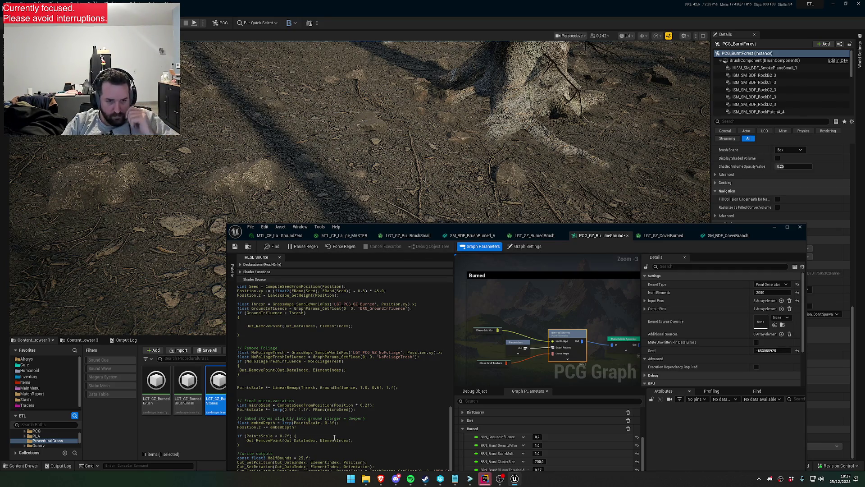
type("* 1.0f")
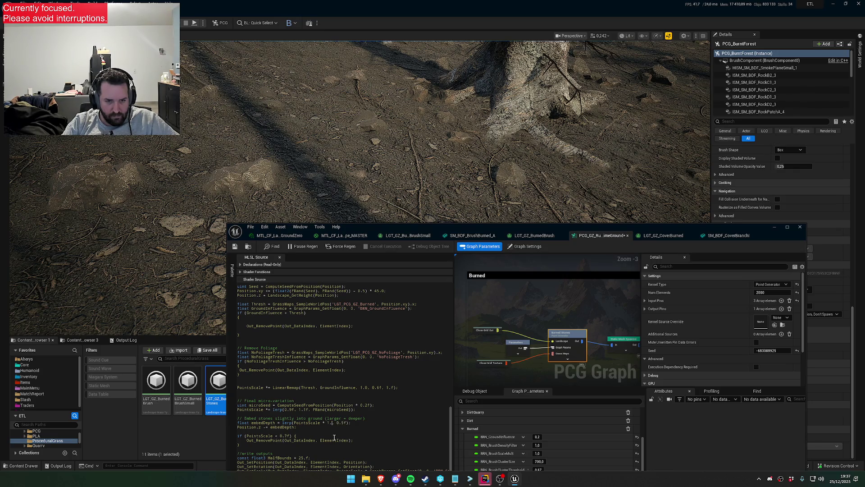
type("min")
key("ctrl+shift+Left")
key("Right")
key("BackSpace")
type("0")
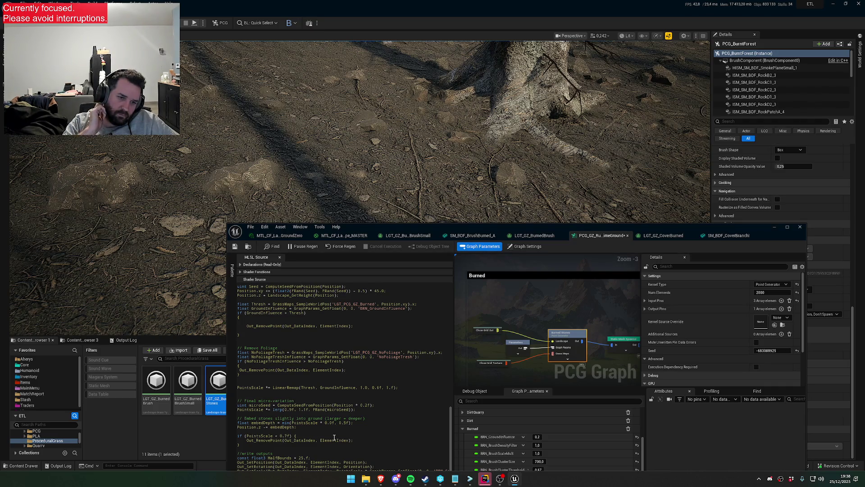
Switch the embedDepth call to max with a 0.5 multiplier and save the graph.
key("BackSpace")
key("BackSpace")
type("ax")
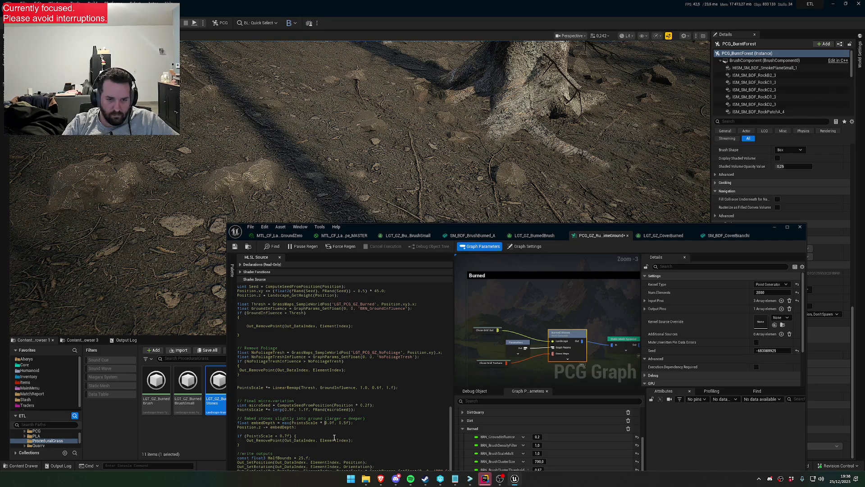
key("BackSpace")
type("5")
left_click(234, 246)
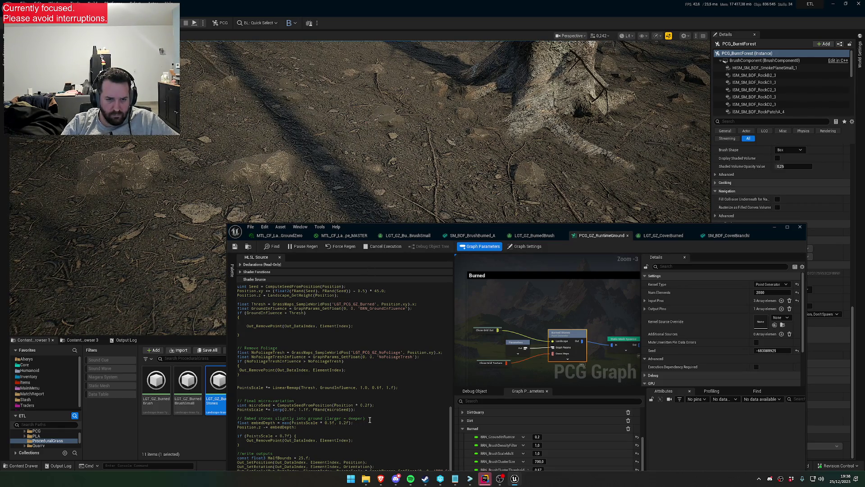
Revert embedDepth to min, change the multiplier digit to 0, and save to regenerate the stones.
key("BackSpace")
key("BackSpace")
key("BackSpace")
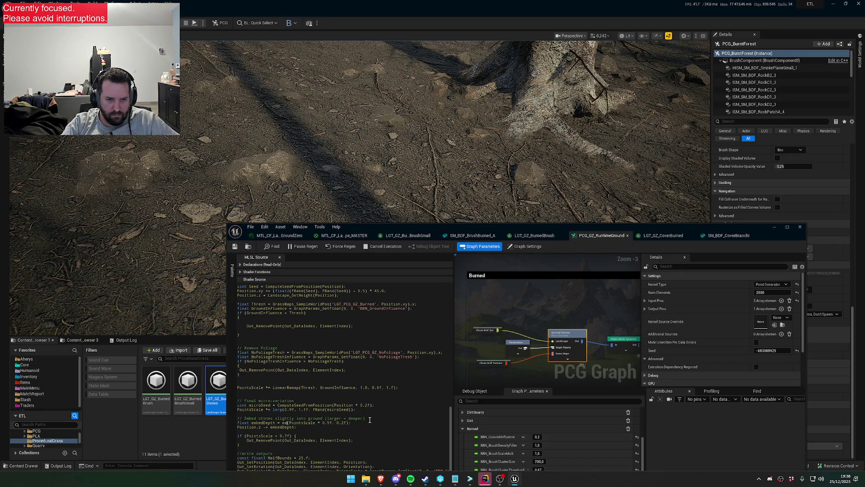
type("min")
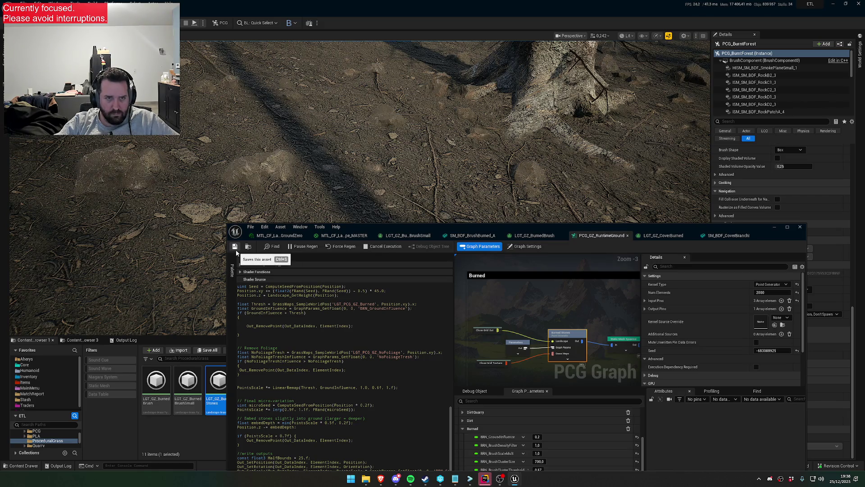
left_click(235, 247)
left_click(330, 423)
key("BackSpace")
key("BackSpace")
key("BackSpace")
type(".")
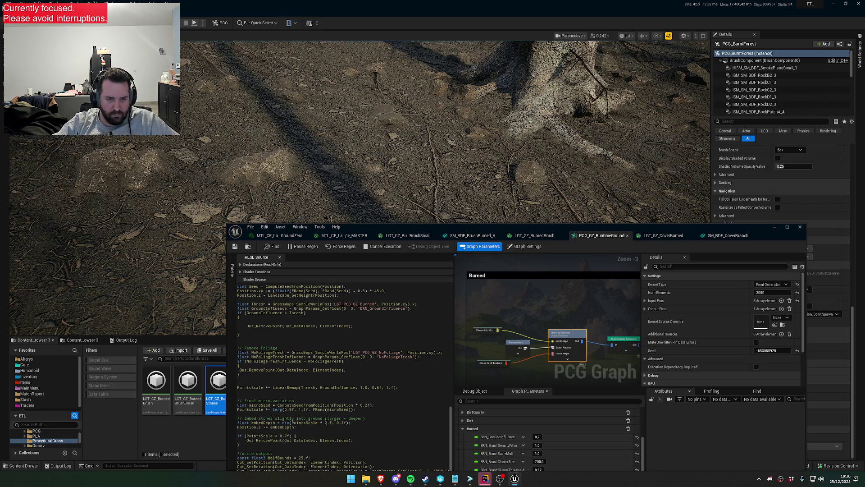
key("BackSpace")
type("0")
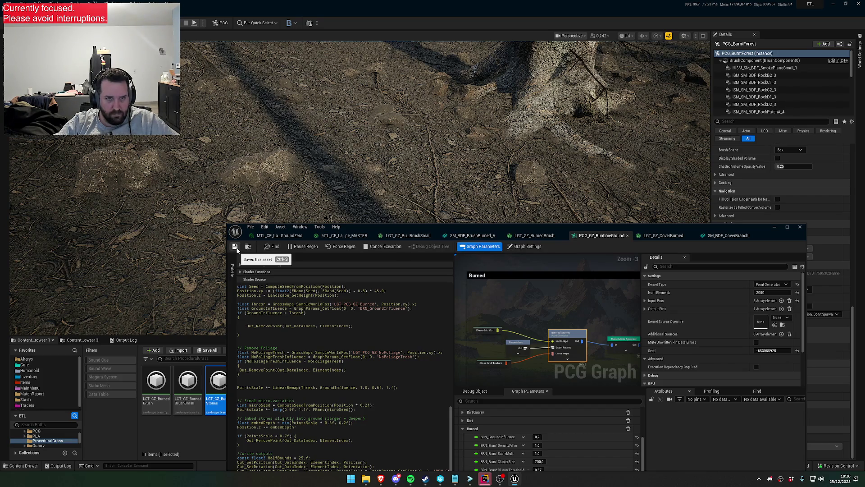
left_click(235, 247)
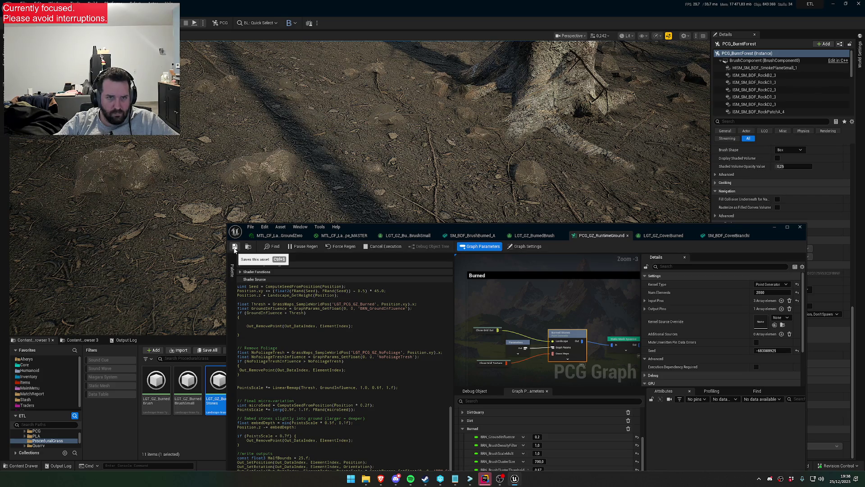
left_click(234, 247)
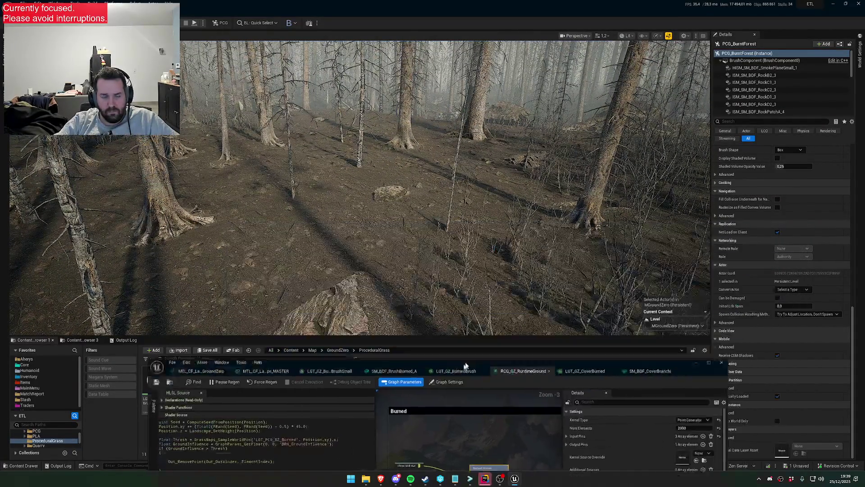
key("F11")
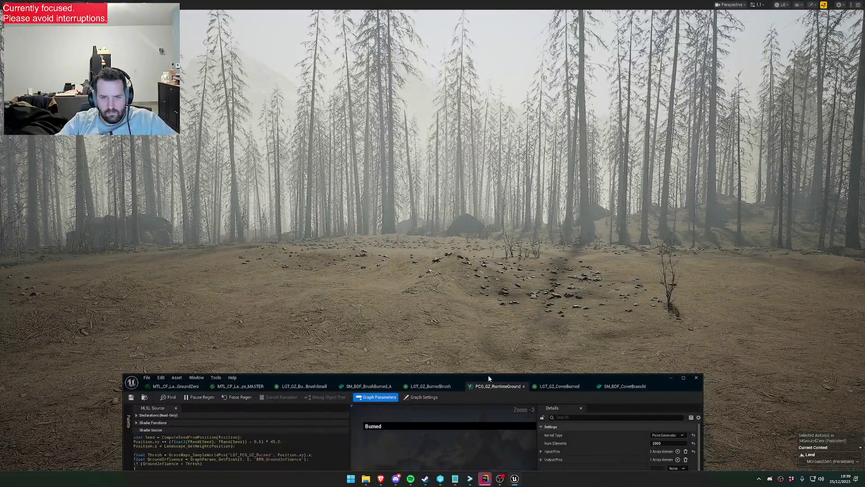
Raise the PCG editor, inspect the Static Mesh Spawner node and open the SM_BDF_RockACover mesh.
left_click_drag(488, 376, 484, 230)
scroll(626, 336, "down", 3)
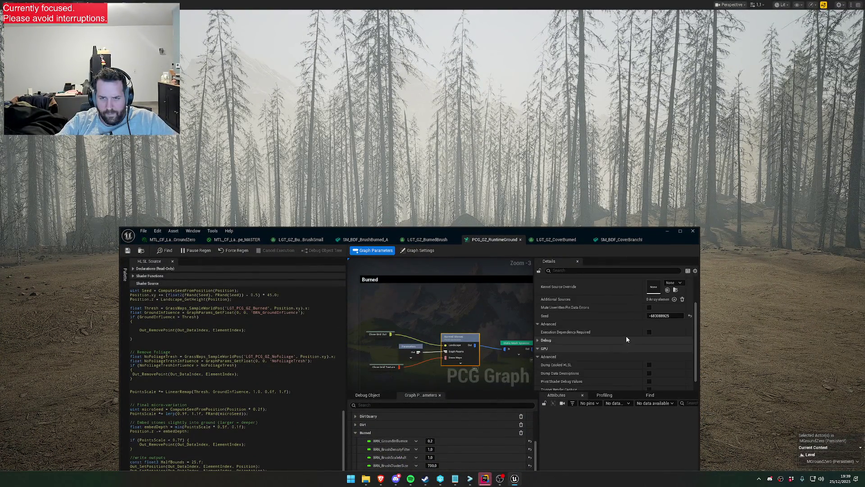
left_click_drag(497, 305, 415, 302)
left_click(437, 338)
scroll(641, 339, "up", 3)
double_click(631, 330)
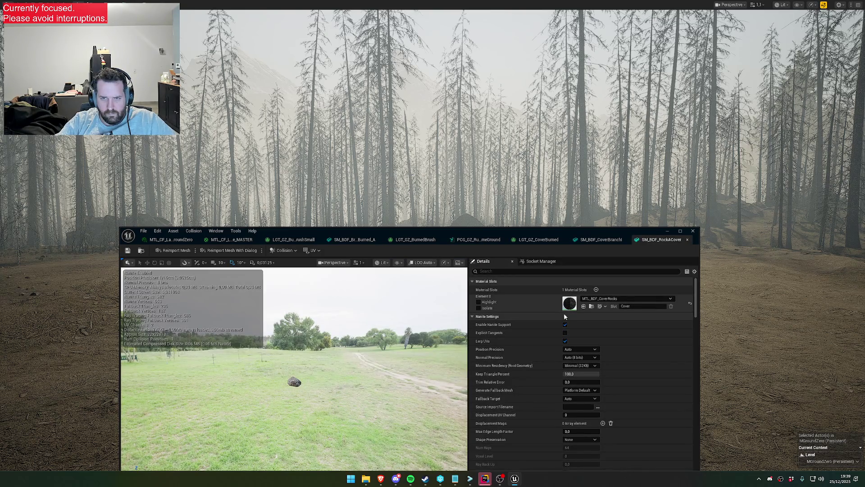
Open the rock's cover material and its MTL_BDF_Cover_MASTER parent, wiring WPO Fade into World Position Offset.
double_click(570, 302)
left_click(520, 369)
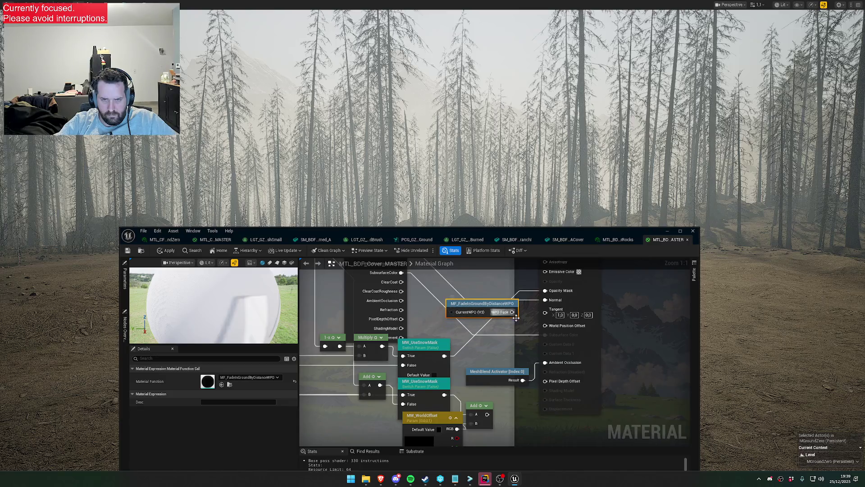
left_click_drag(545, 325, 545, 325)
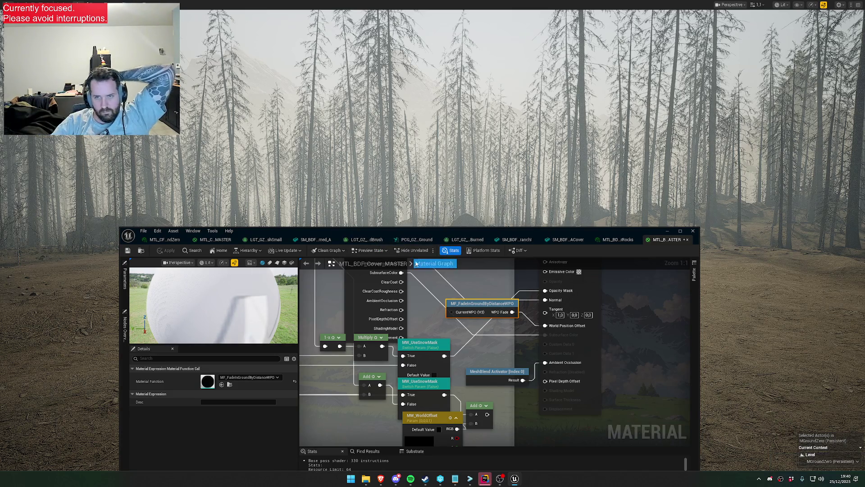
In the rock material instance, enable WPO Distance Scale and set Z Offset to 50.
left_click(607, 240)
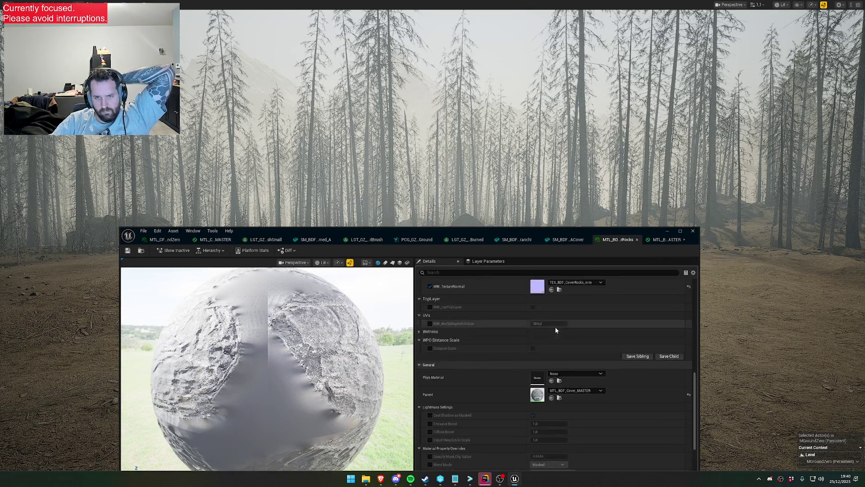
scroll(561, 342, "up", 3)
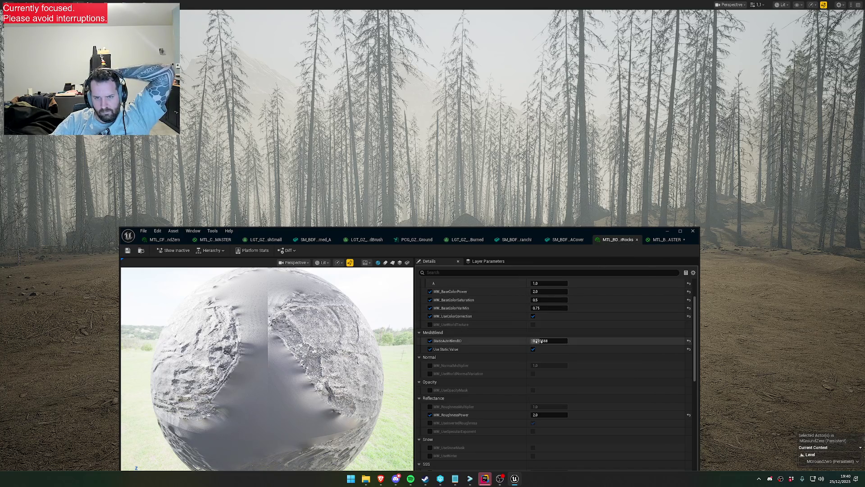
scroll(540, 388, "down", 3)
scroll(541, 397, "down", 4)
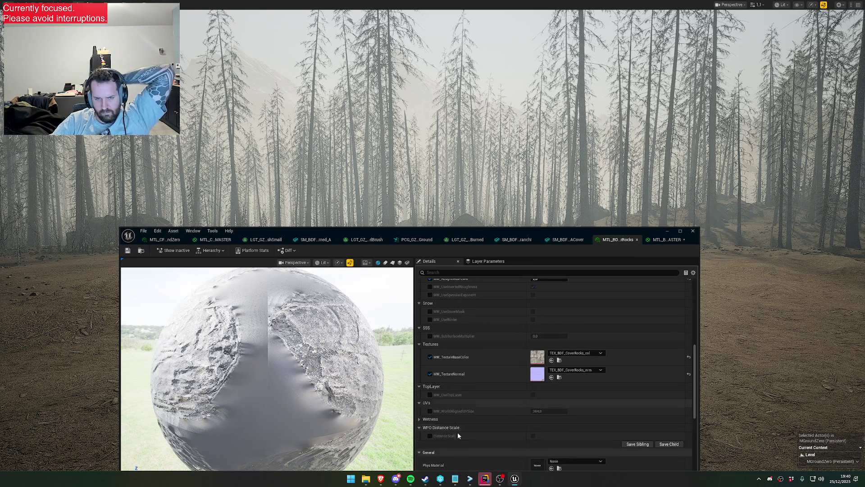
left_click(533, 435)
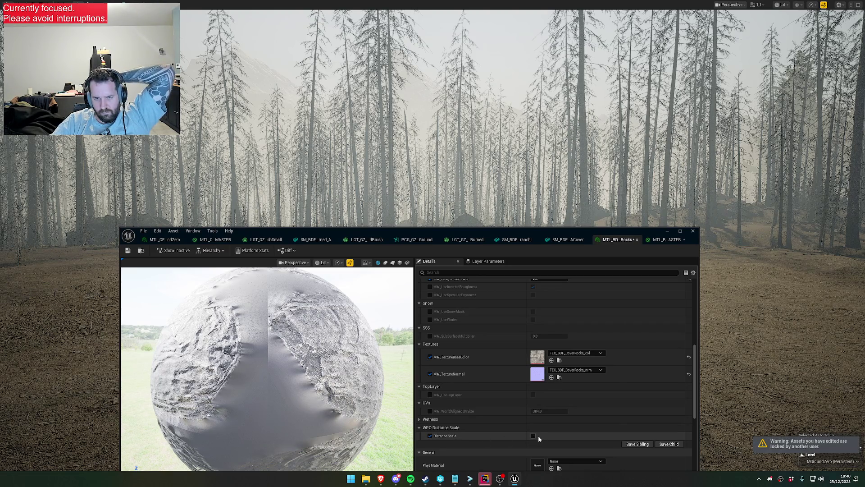
left_click(533, 435)
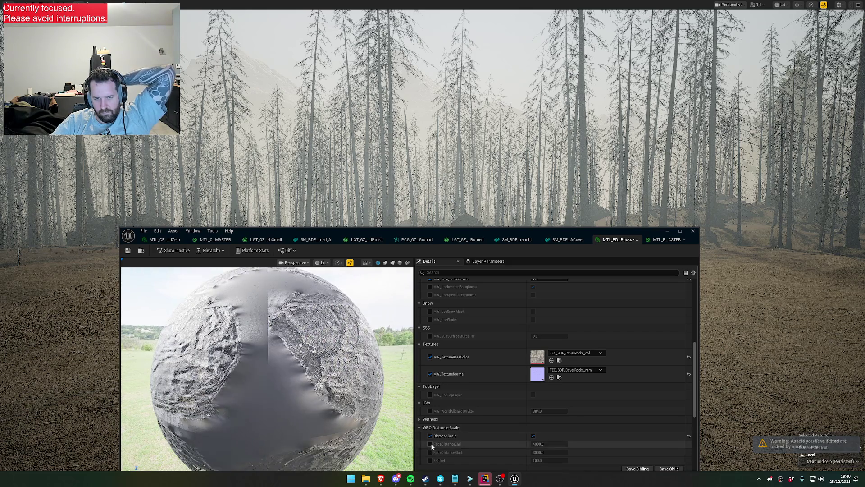
left_click(430, 460)
left_click(550, 460)
type("50")
key("Return")
Override the fade distances, setting FadeDistanceEnd to 5000 and adjusting FadeDistanceStart.
left_click(429, 444)
left_click(429, 452)
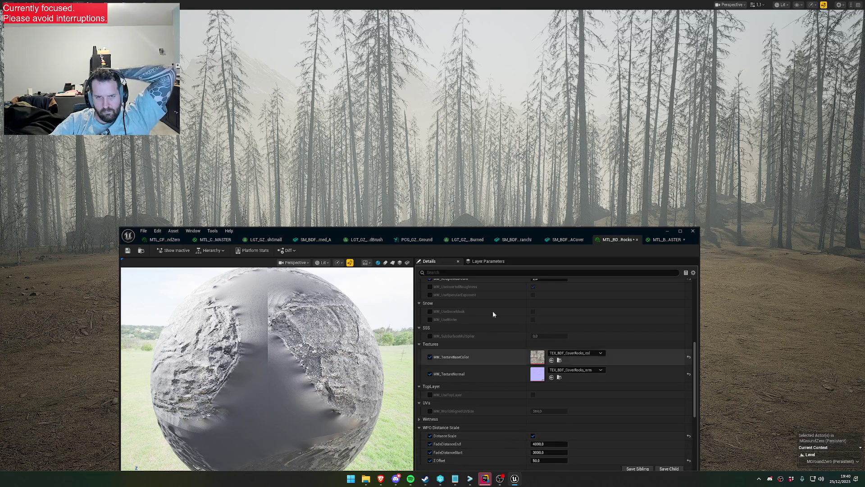
left_click(556, 443)
type("5000")
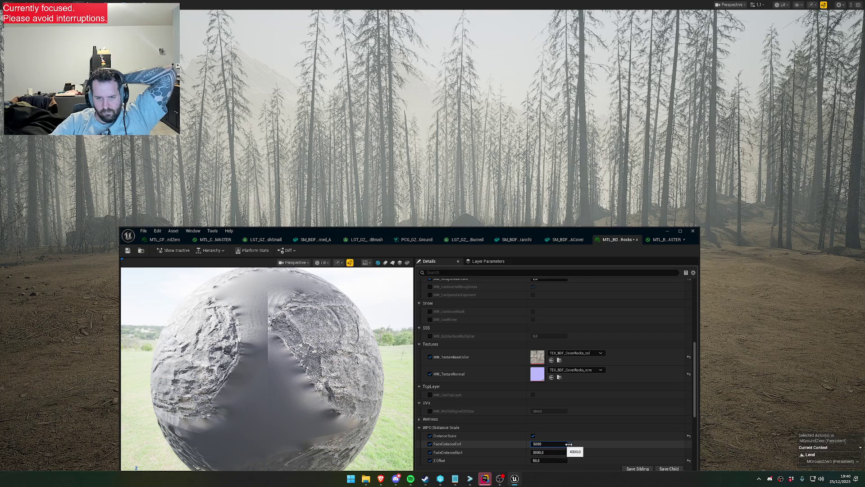
key("Return")
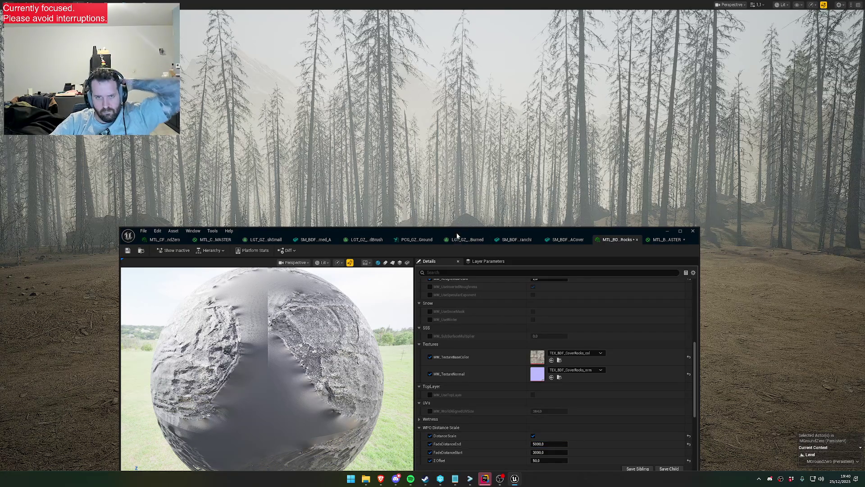
left_click_drag(451, 231, 430, 308)
key("w")
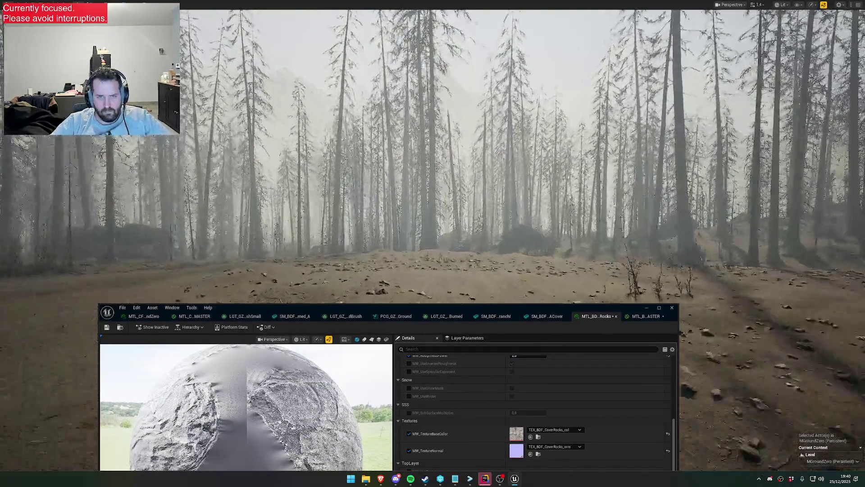
scroll(432, 154, "down", 2)
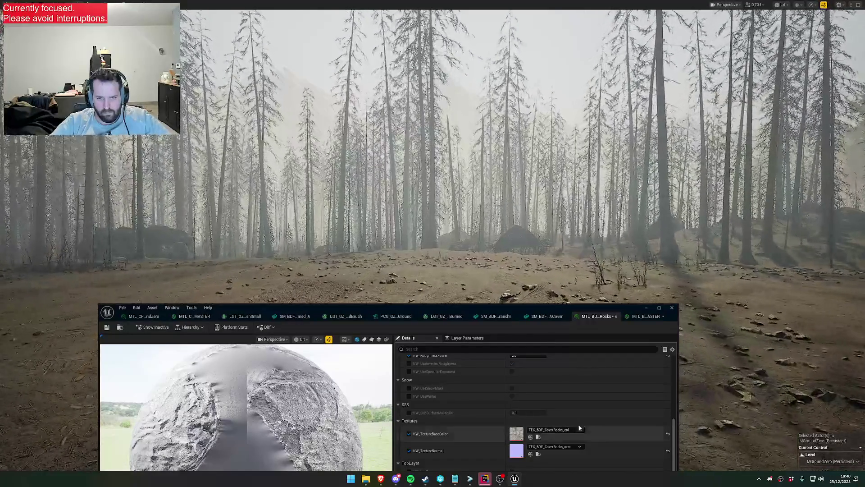
left_click_drag(508, 315, 507, 228)
left_click(536, 433)
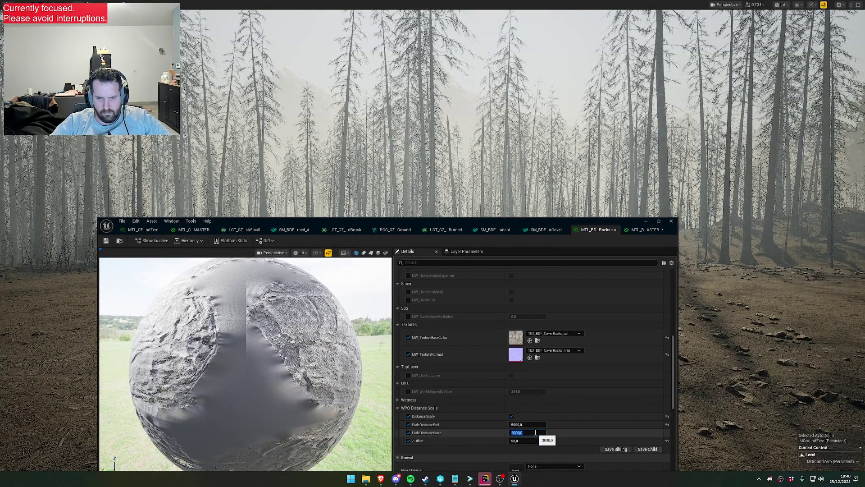
key("Return")
Check the rocks in the level, then retype the FadeDistanceStart value.
left_click_drag(518, 221, 501, 315)
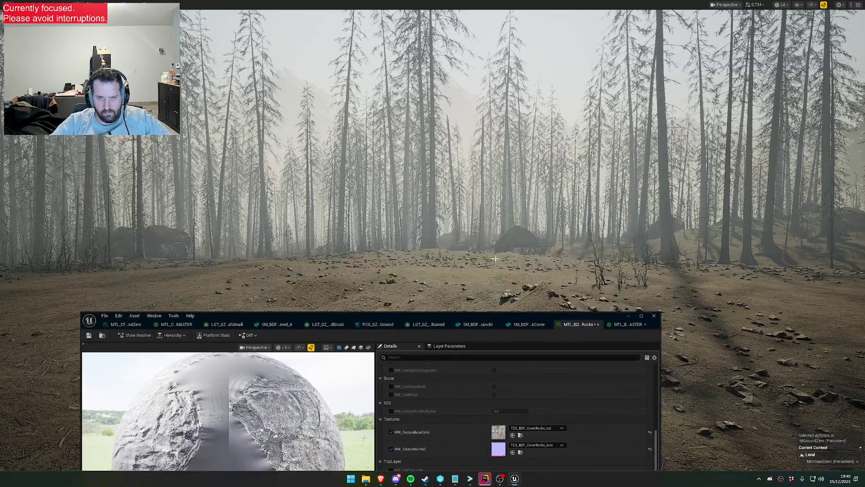
scroll(522, 158, "down", 5)
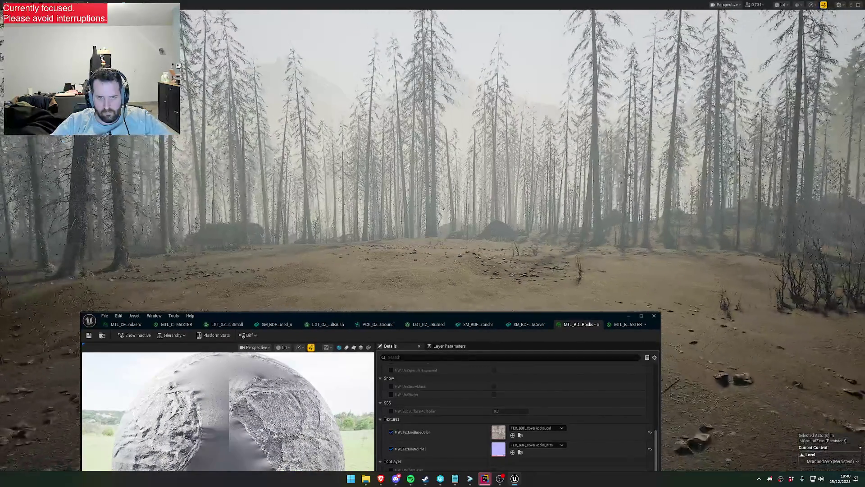
scroll(523, 157, "up", 5)
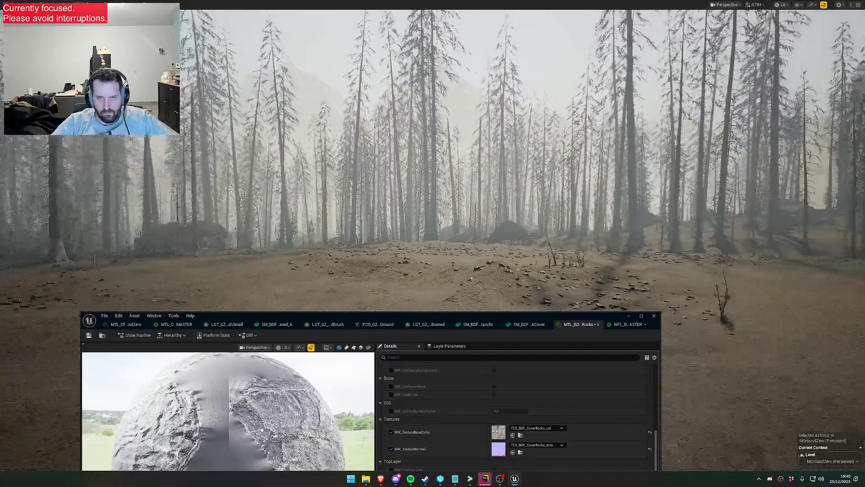
scroll(523, 158, "up", 1)
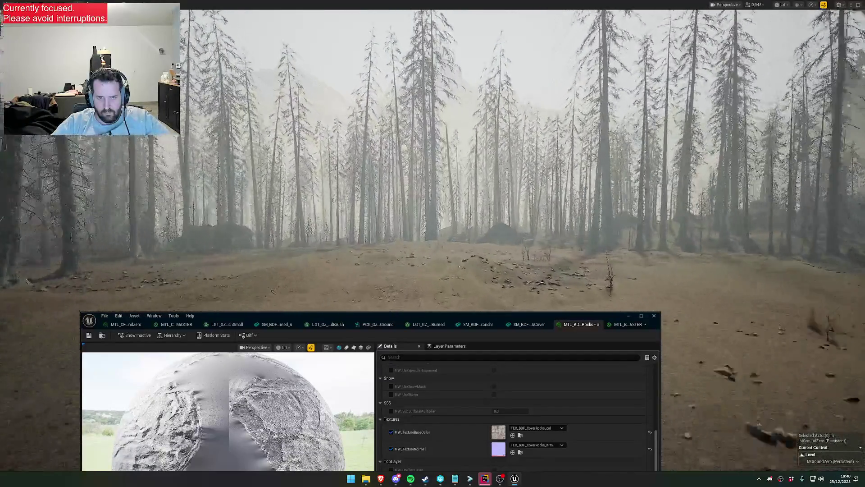
scroll(523, 158, "down", 3)
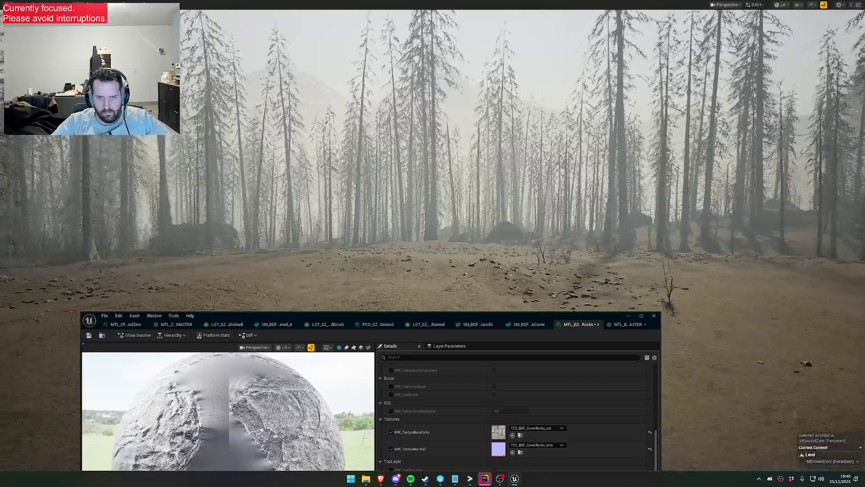
scroll(523, 158, "down", 1)
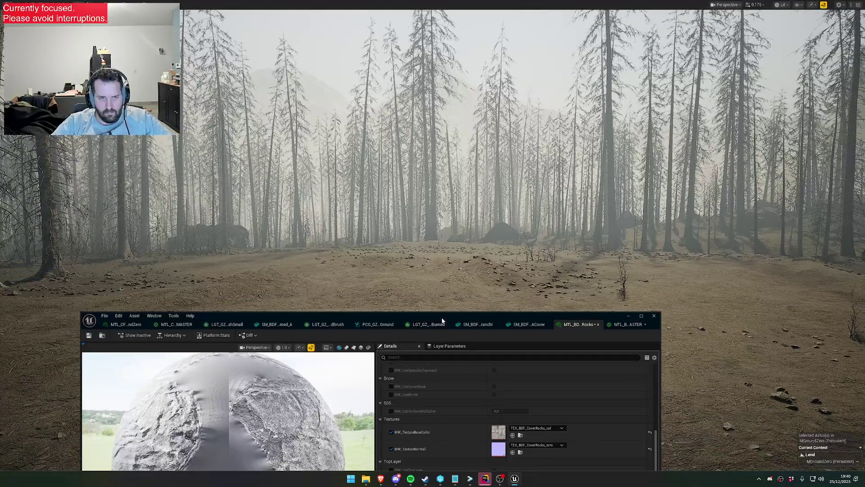
left_click_drag(442, 320, 506, 208)
left_click(579, 415)
type("3200.0")
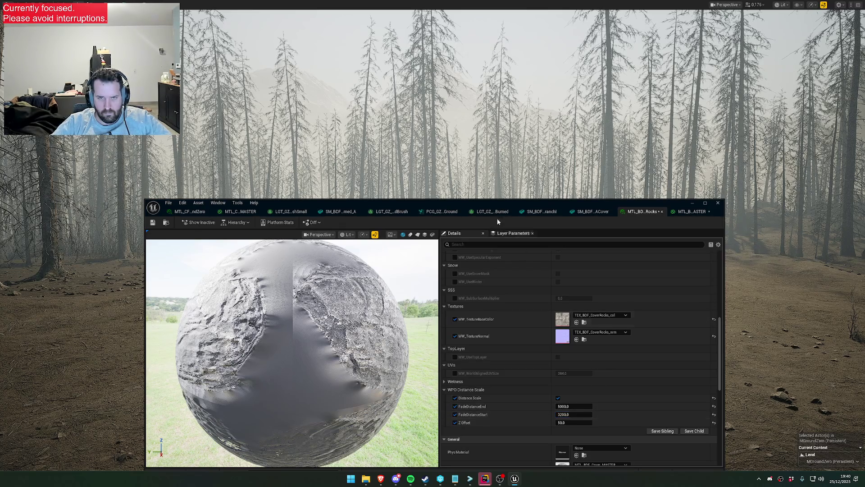
Fly through the forest to check the rocks and bring the Z Offset down to 10.
mouse_move(497, 218)
left_mouse_down()
mouse_move(497, 264)
mouse_move(475, 346)
left_mouse_up()
key("w")
scroll(432, 162, "up", 2)
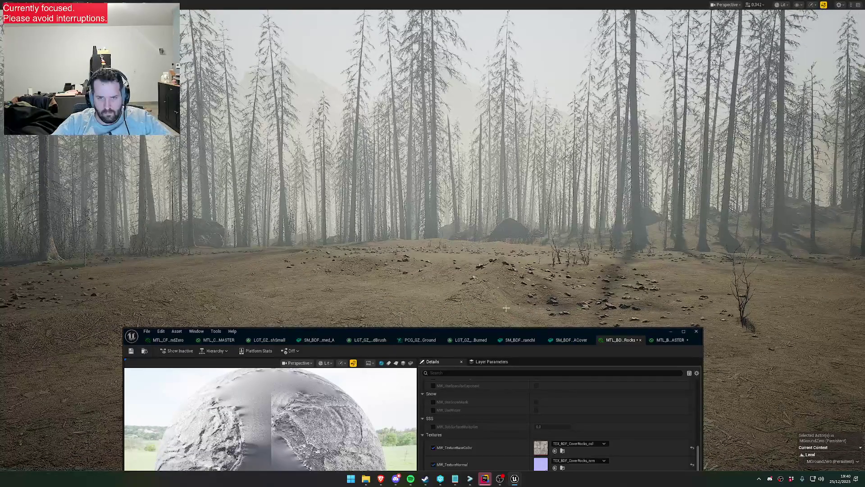
left_click_drag(475, 346, 475, 239)
left_click(550, 445)
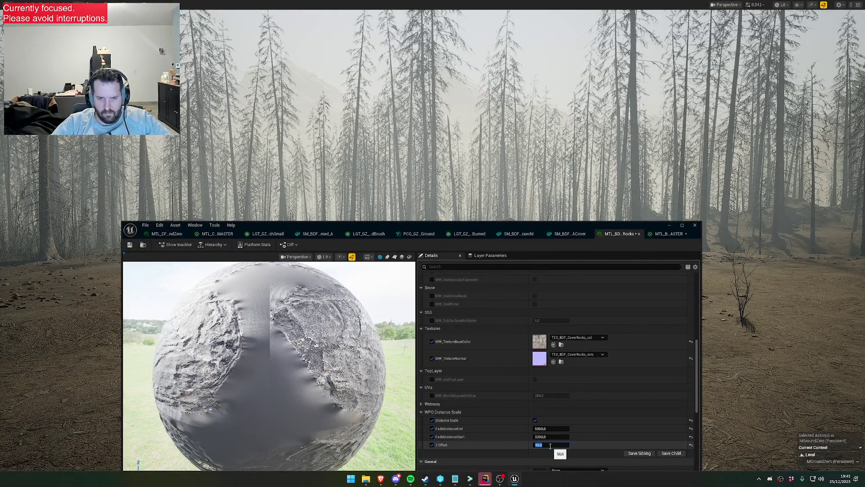
key("Return")
left_click_drag(522, 225, 522, 283)
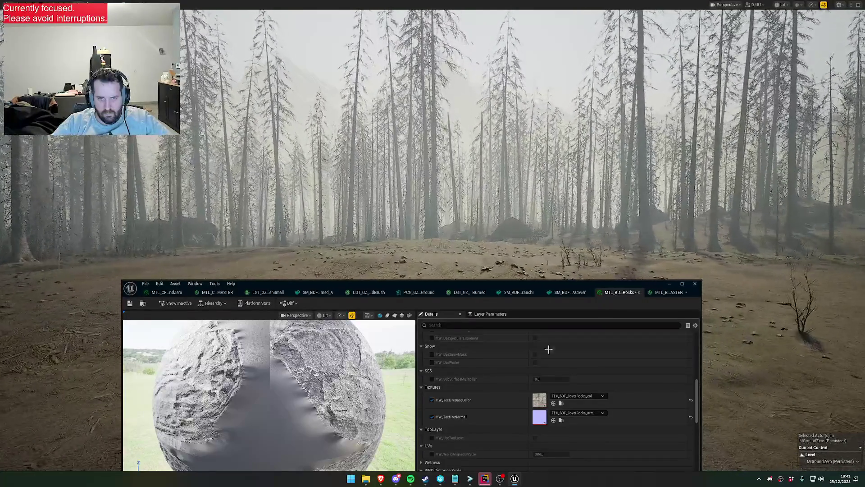
left_click_drag(499, 288, 512, 214)
scroll(569, 396, "down", 3)
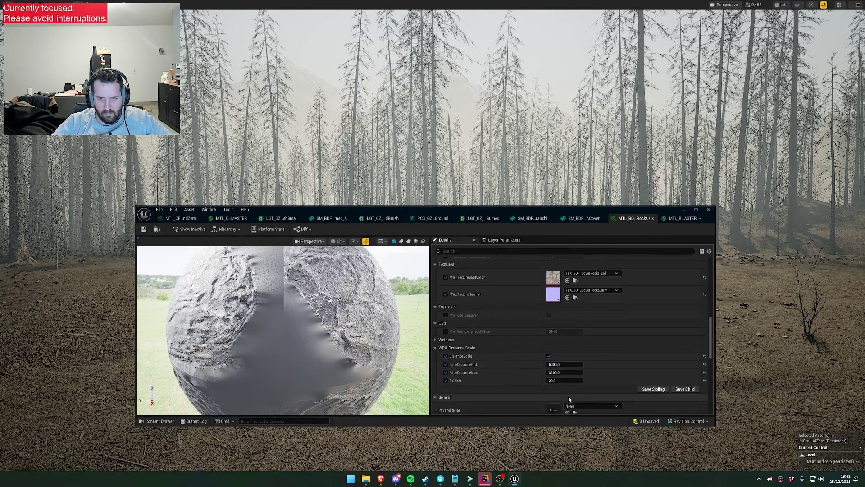
left_click(573, 342)
key("Return")
Fly forward to check the fade and set FadeDistanceStart to 4000.
left_click_drag(495, 209, 474, 306)
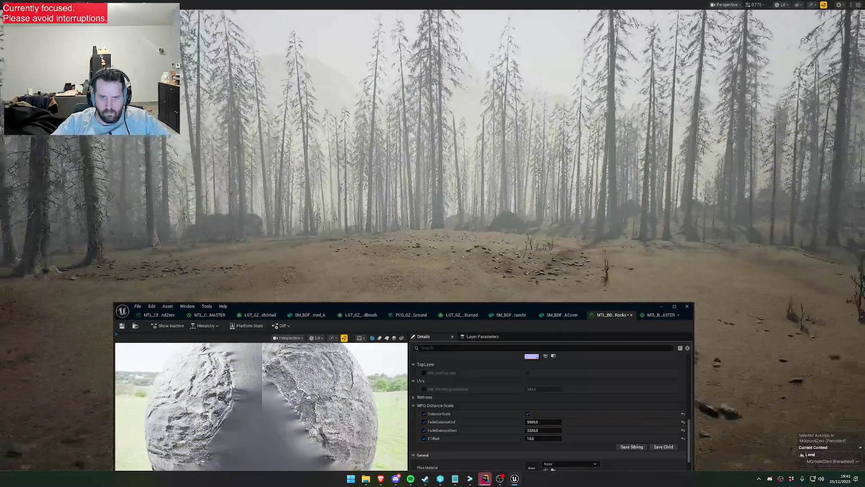
key("w")
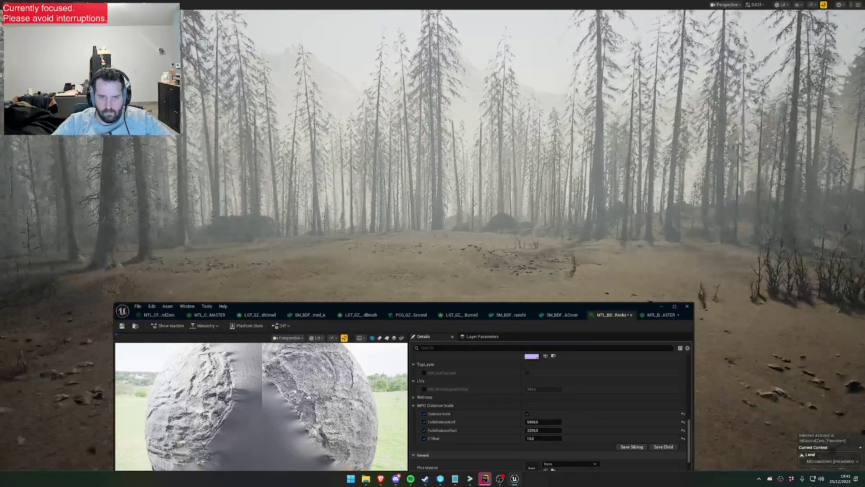
scroll(433, 181, "up", 1)
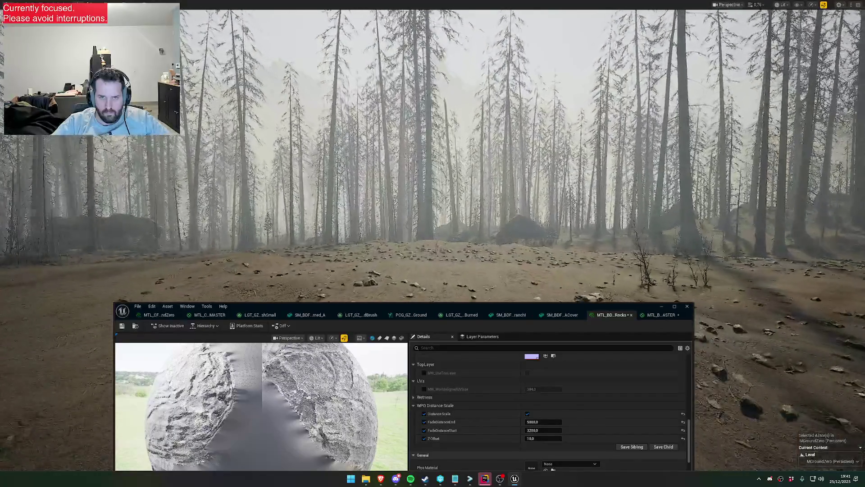
scroll(433, 180, "up", 1)
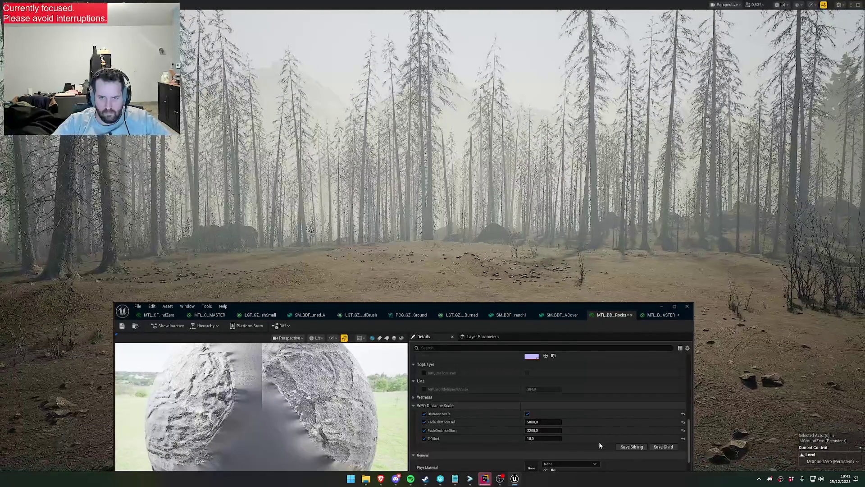
left_click(549, 430)
key("Return")
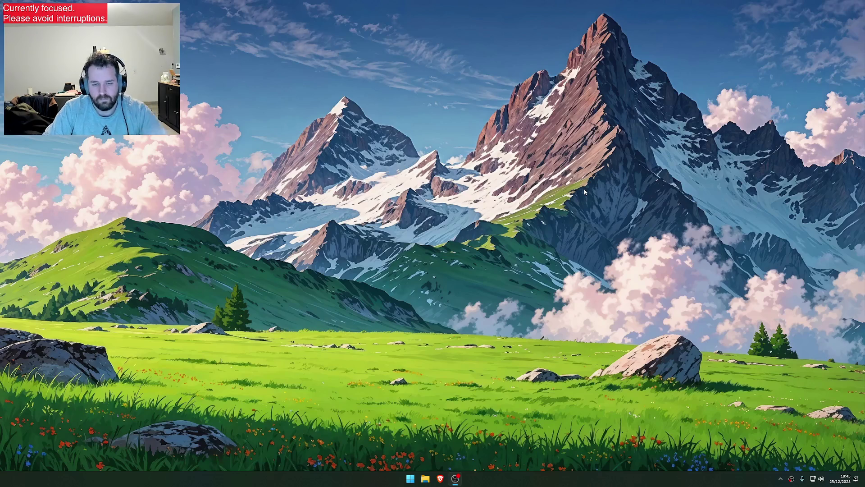
Search 'paint' from the Start menu and launch the top result, twice.
key("super")
type("paint")
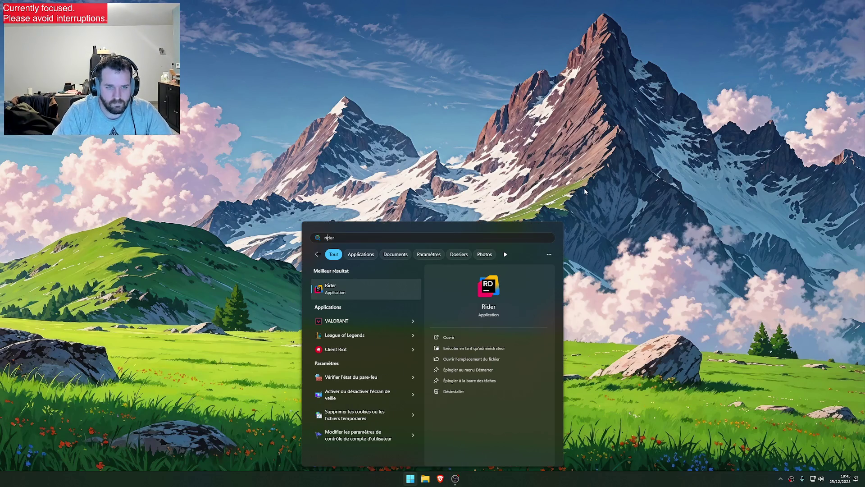
key("Return")
key("super")
type("paint")
key("Return")
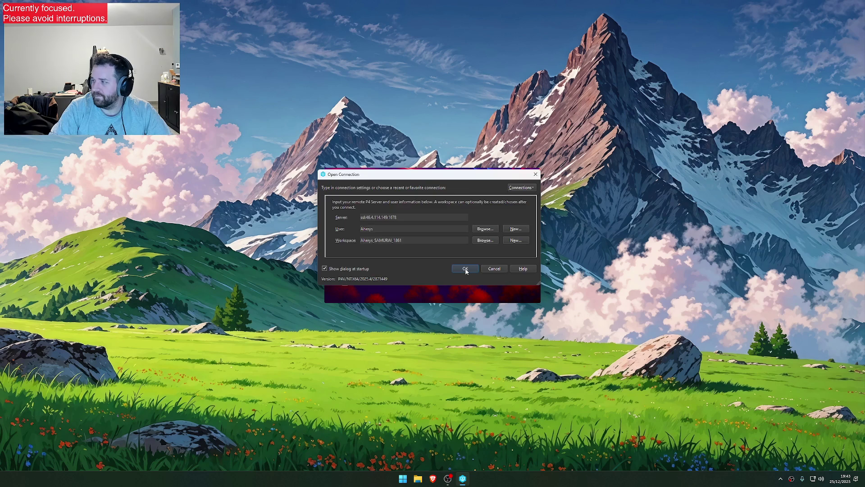
Confirm the P4V connection, review the default changelist's files, and open the ETL project in Rider.
left_click(466, 269)
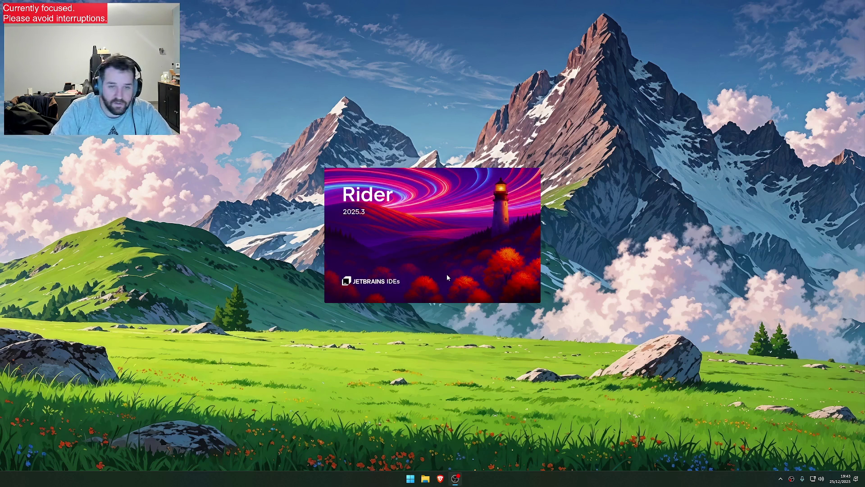
left_click(324, 282)
scroll(399, 308, "down", 5)
scroll(399, 308, "down", 5)
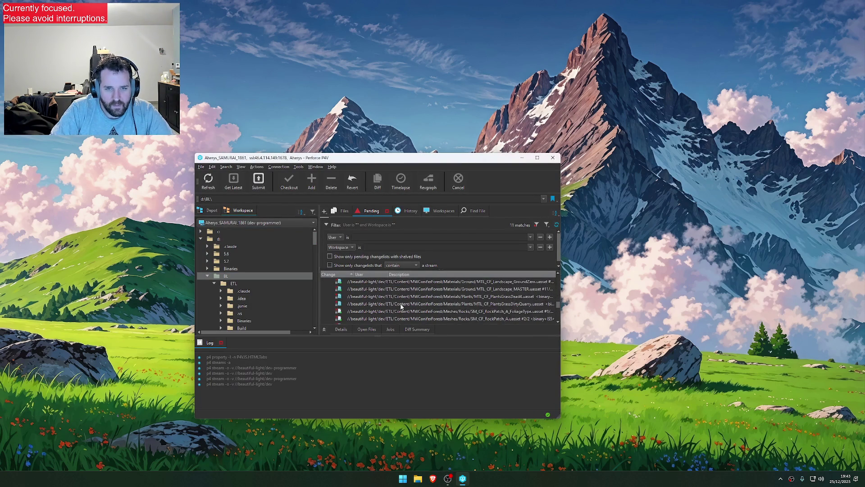
scroll(403, 308, "up", 10)
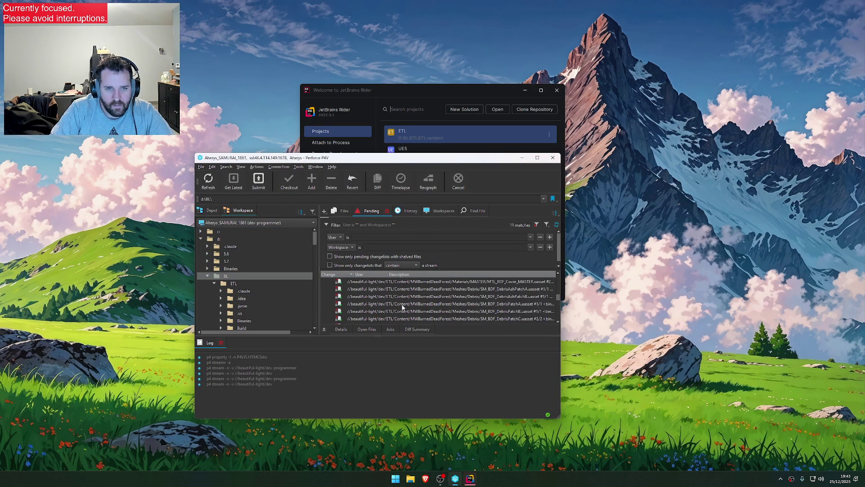
scroll(402, 308, "up", 3)
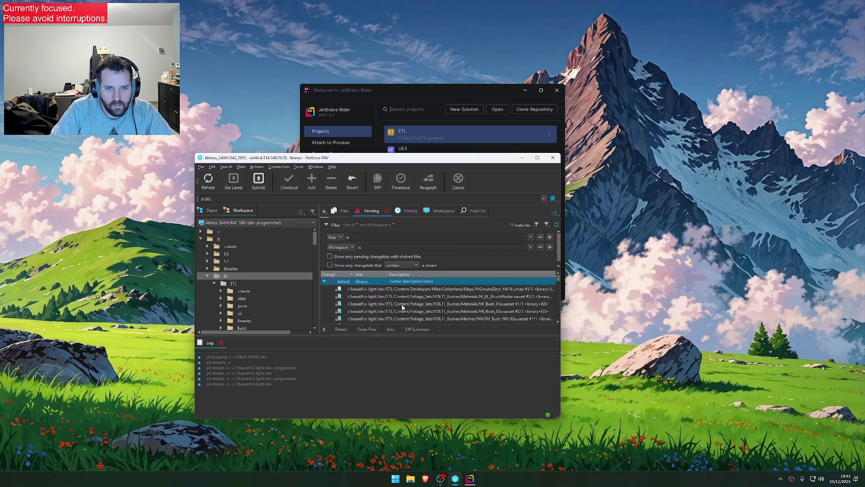
left_click(411, 137)
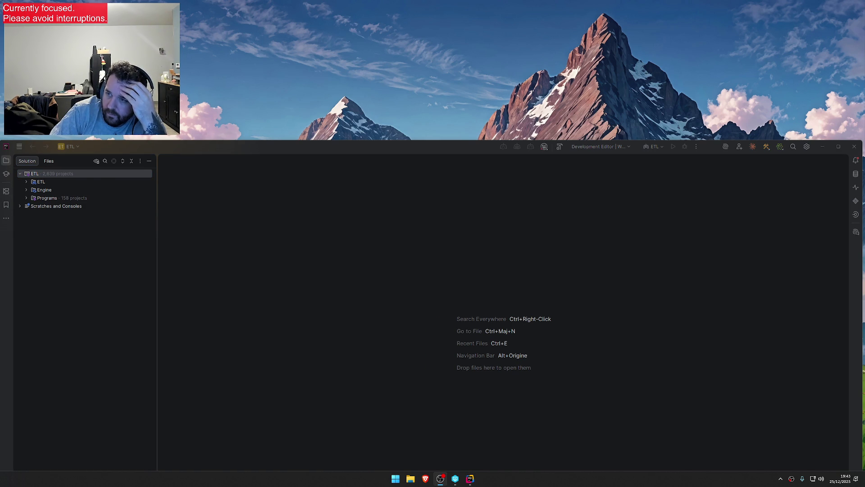
Show Rider's Commit tool window with Alt+0 and maximise the IDE window.
key("alt+0")
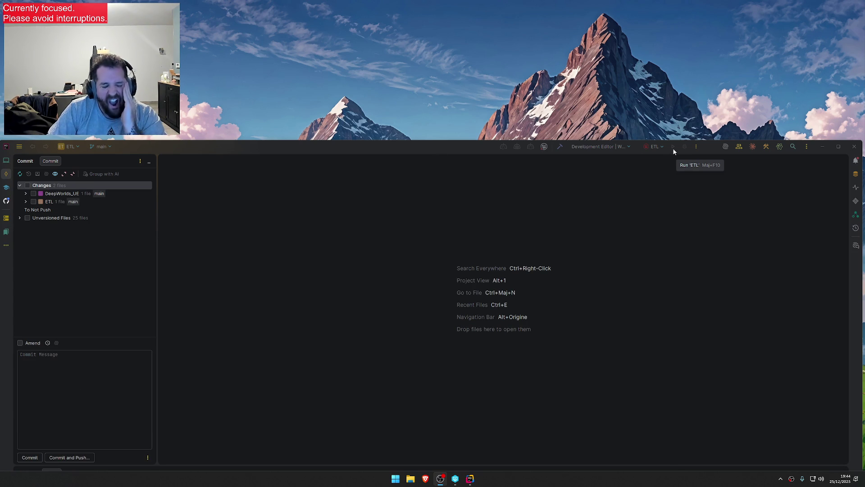
double_click(404, 146)
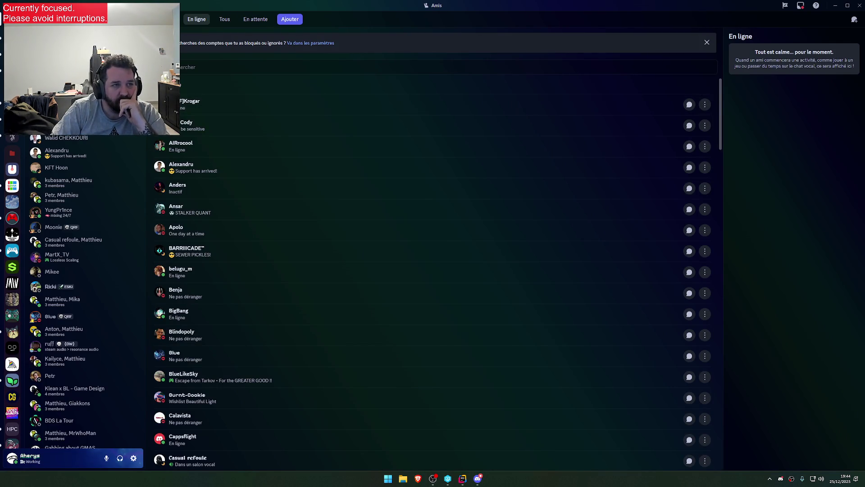
Minimise Discord to get back to Rider, then reveal the hidden tray icons.
left_click(835, 5)
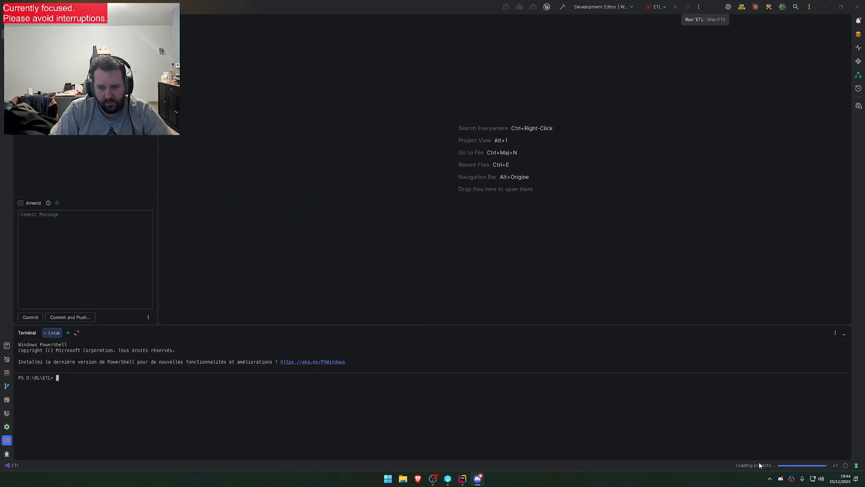
left_click(769, 479)
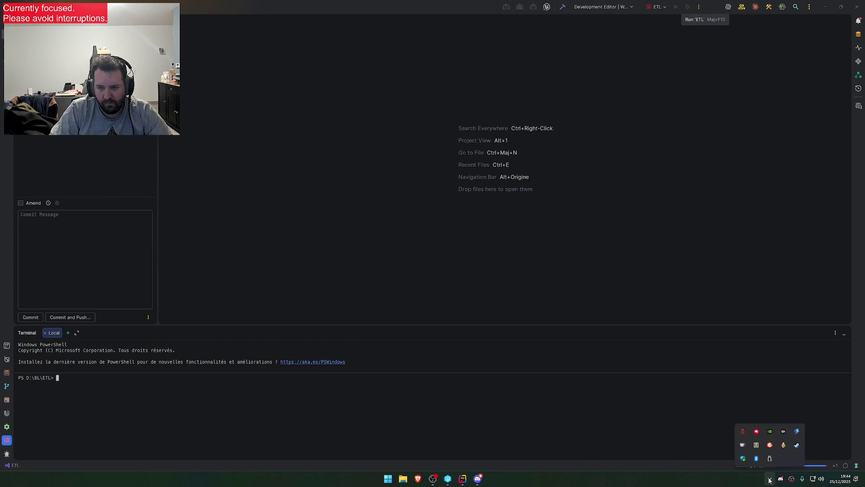
Launch the Riot Client, open the Valorant page and toggle the friends panel.
left_click(743, 432)
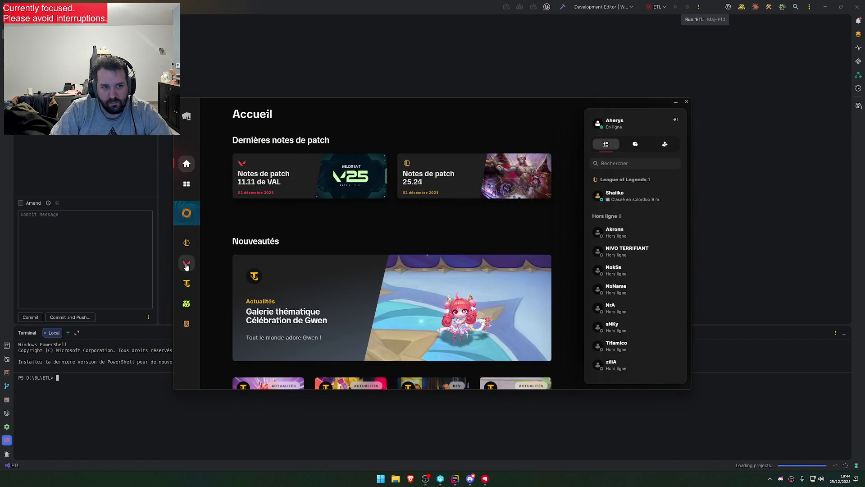
left_click(275, 207)
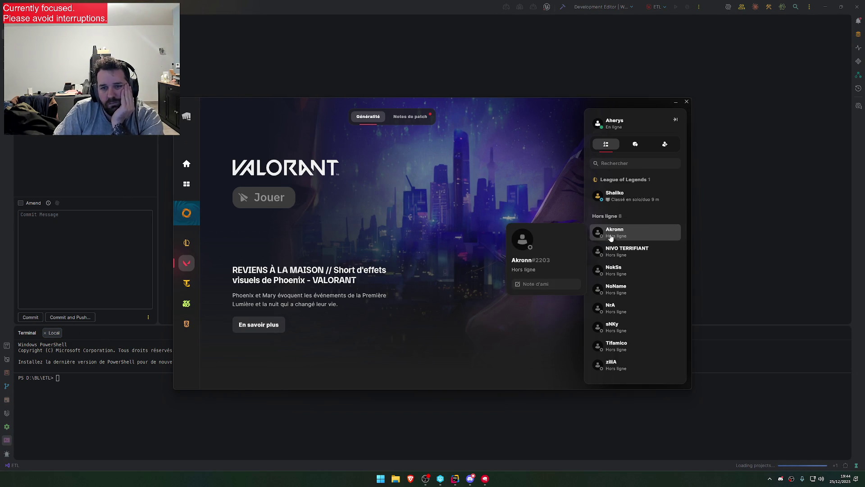
left_click(675, 119)
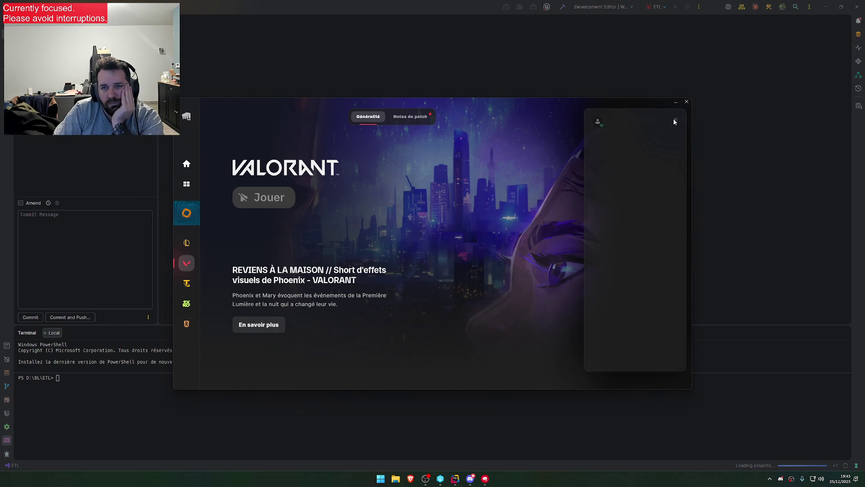
left_click(677, 122)
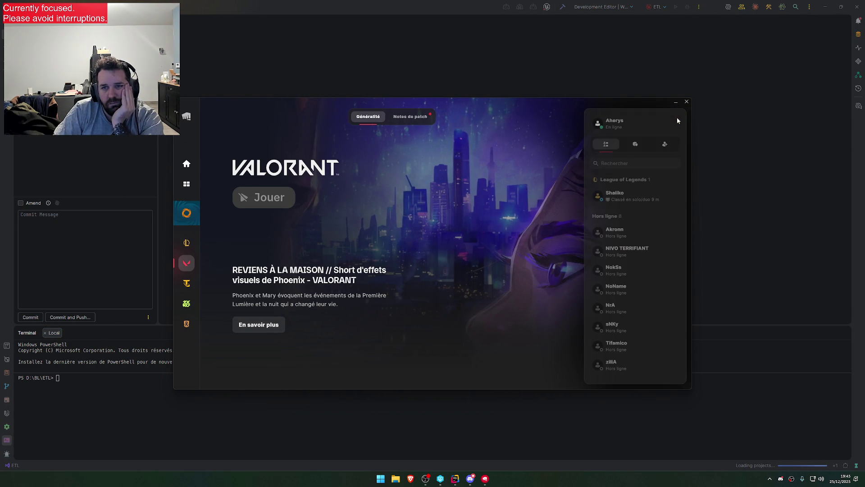
left_click(677, 121)
left_click(678, 121)
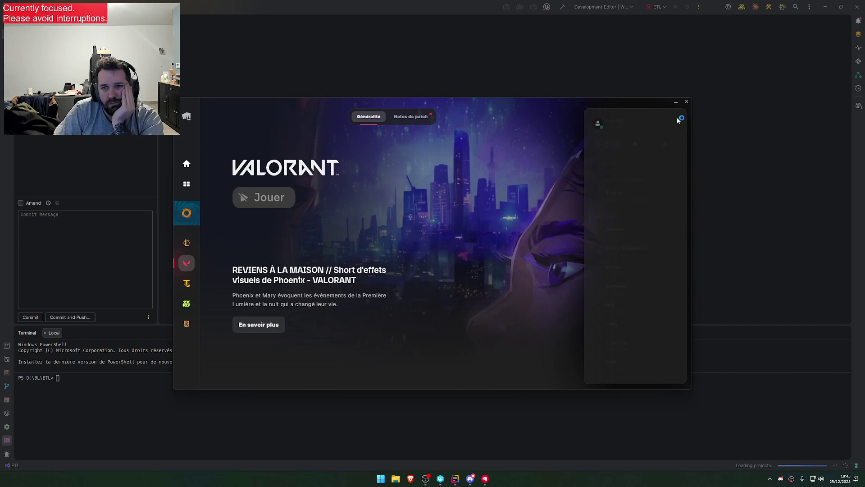
left_click(678, 121)
left_click(678, 121)
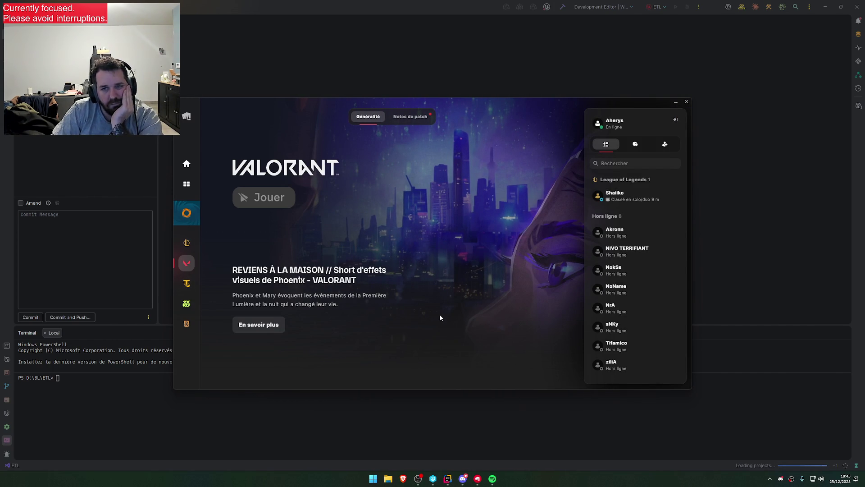
Go back to the launcher home page and reopen the Valorant game page.
left_click(187, 163)
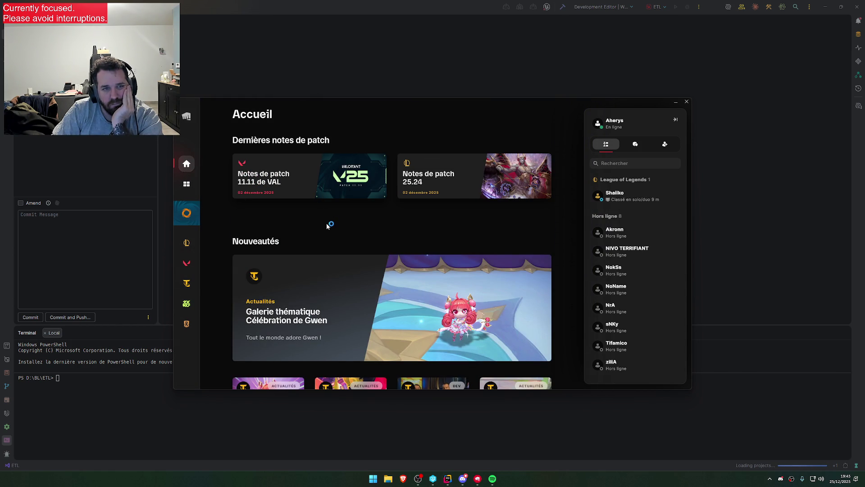
scroll(328, 232, "down", 2)
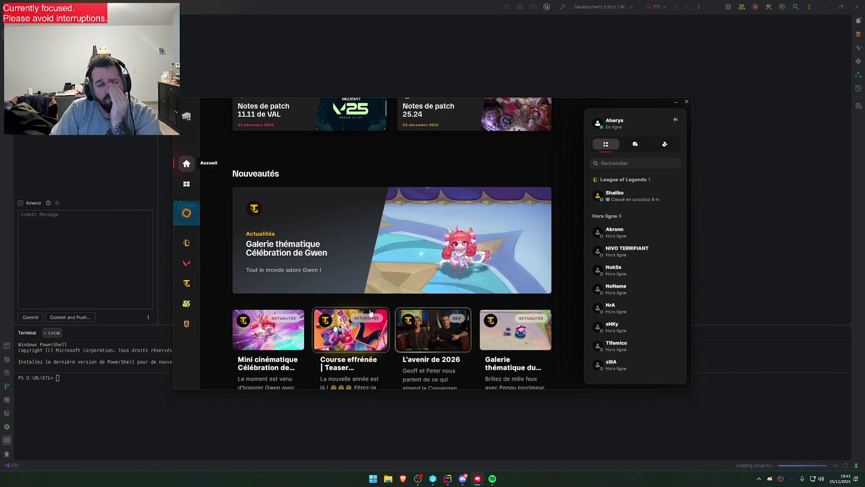
left_click(187, 263)
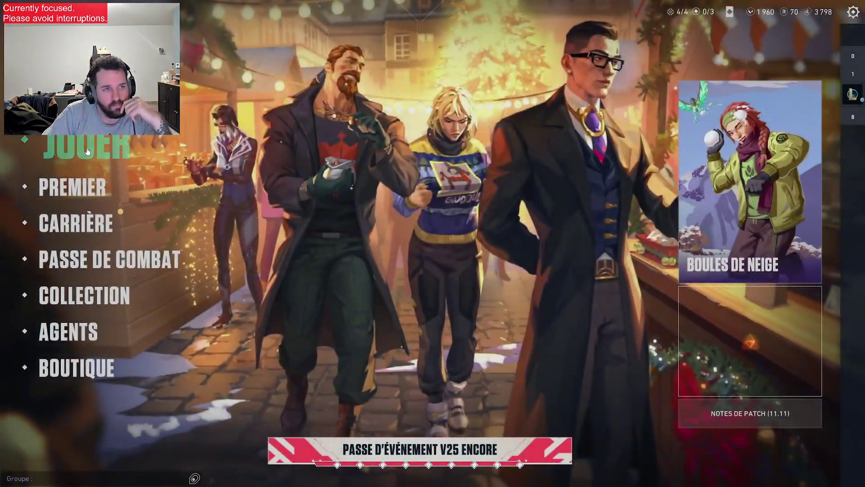
Open the play lobby with JOUER in Valorant's main menu.
left_click(84, 143)
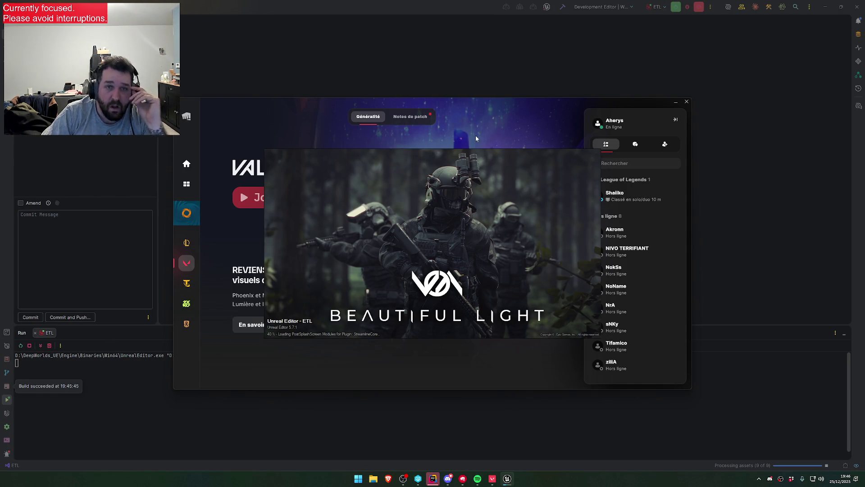
Read through the Valorant patch 11.11 notes.
left_click(413, 122)
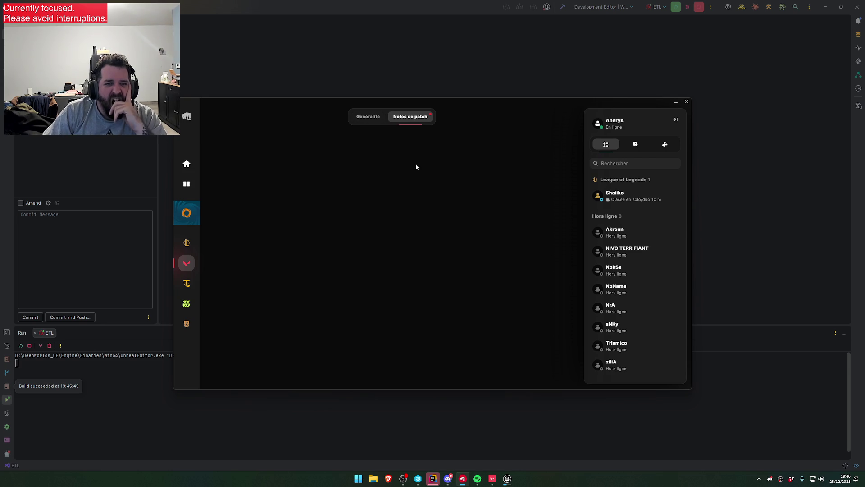
scroll(397, 308, "down", 2)
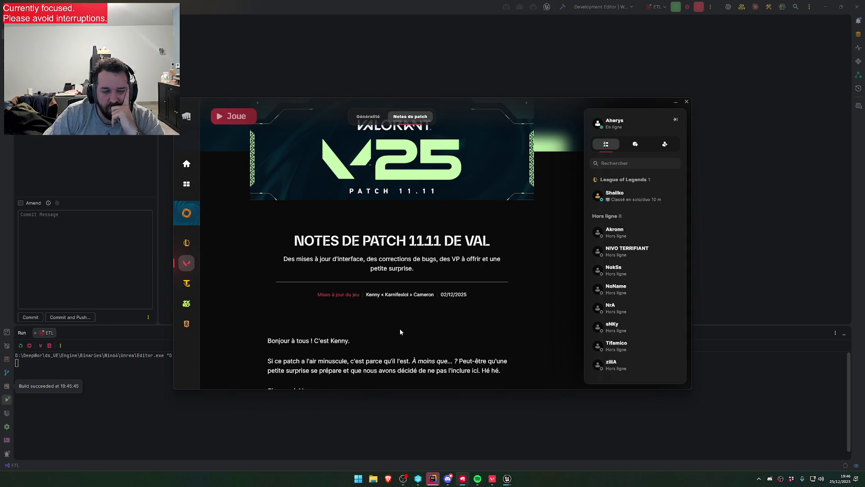
scroll(400, 332, "down", 3)
scroll(378, 289, "down", 3)
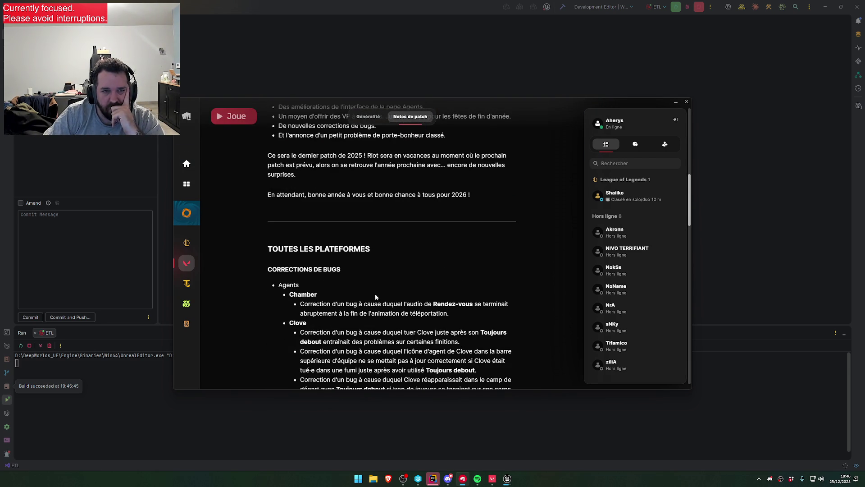
scroll(376, 296, "up", 3)
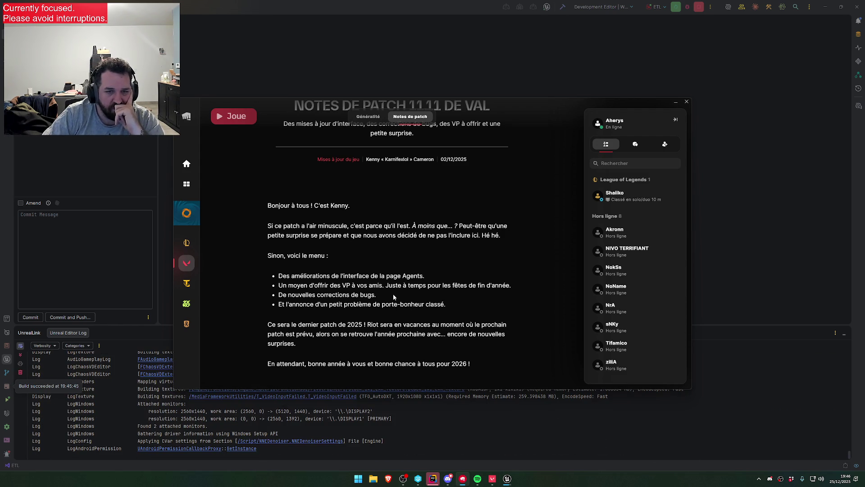
scroll(391, 298, "down", 3)
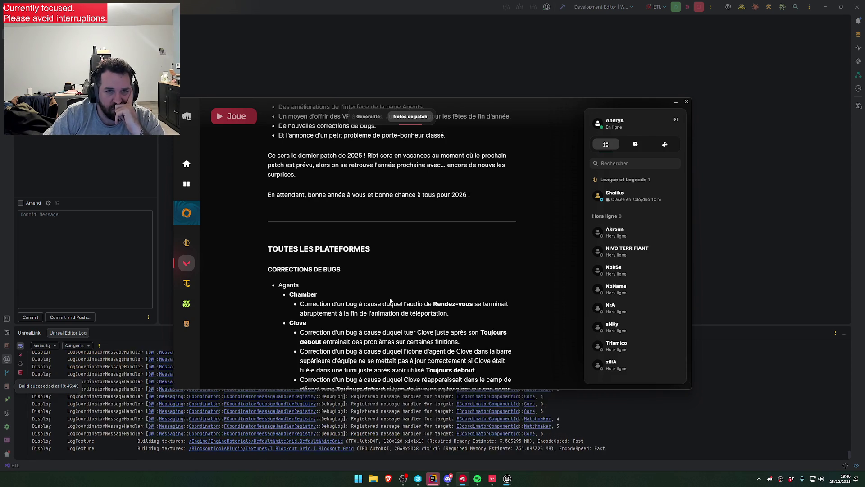
scroll(391, 305, "down", 5)
scroll(392, 310, "down", 12)
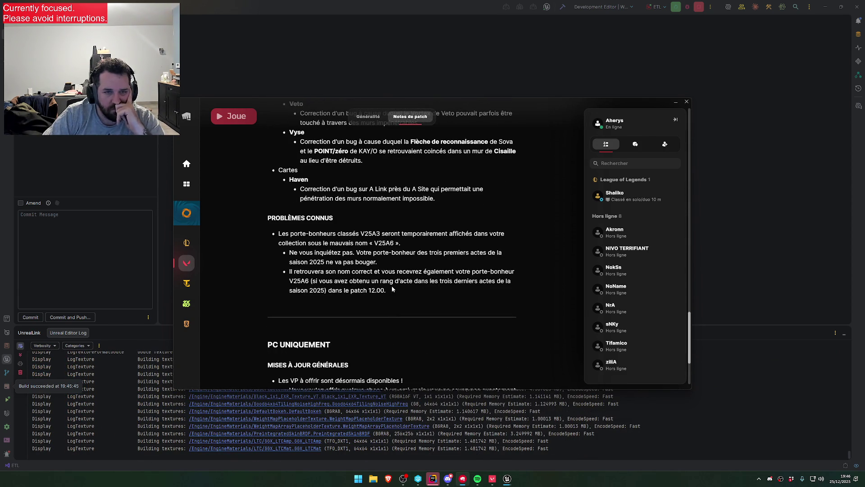
scroll(391, 293, "down", 3)
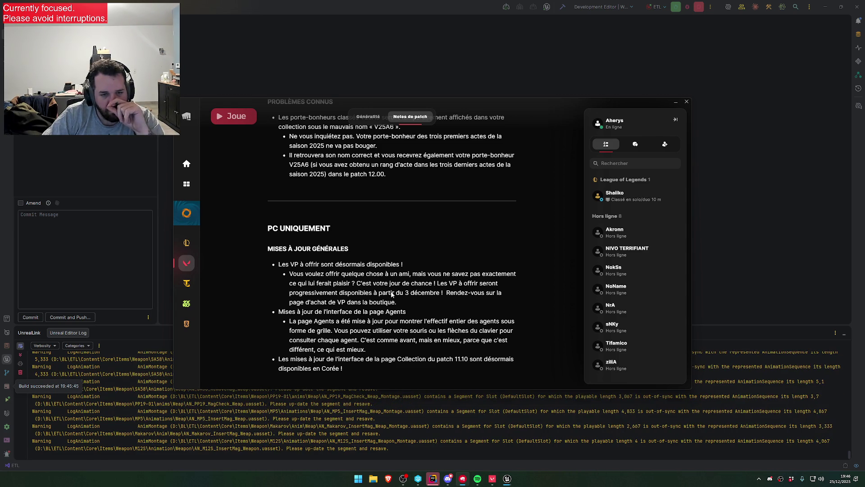
Bring the Unreal Editor loading splash forward, then return to the Valorant overview.
left_click(507, 478)
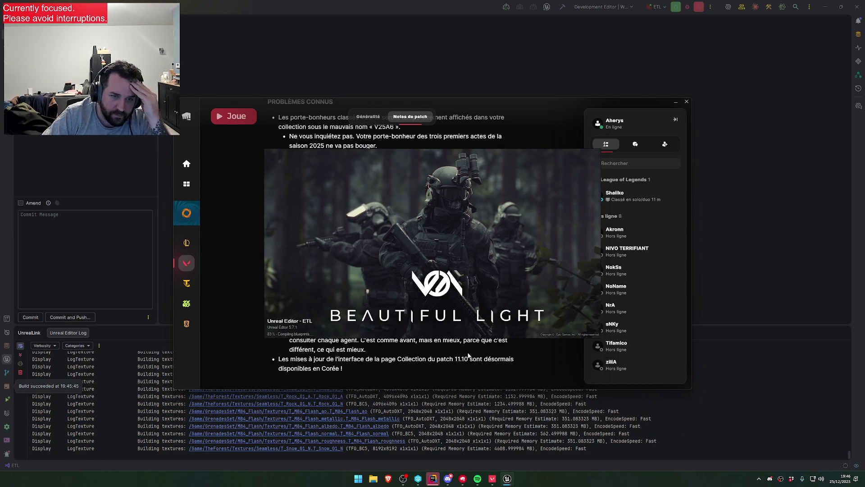
scroll(463, 359, "up", 15)
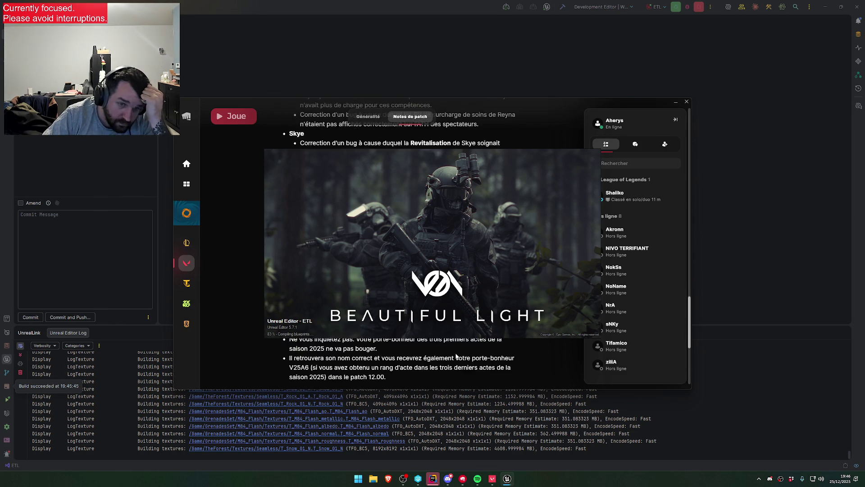
scroll(455, 358, "up", 10)
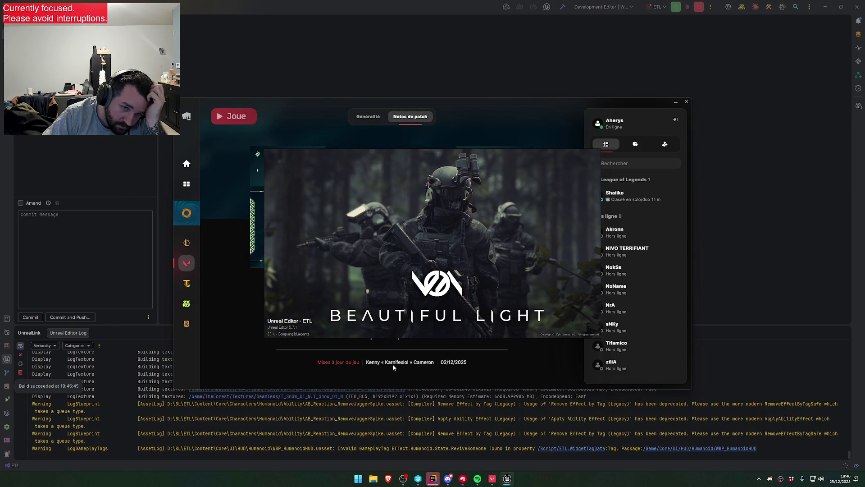
scroll(393, 368, "down", 3)
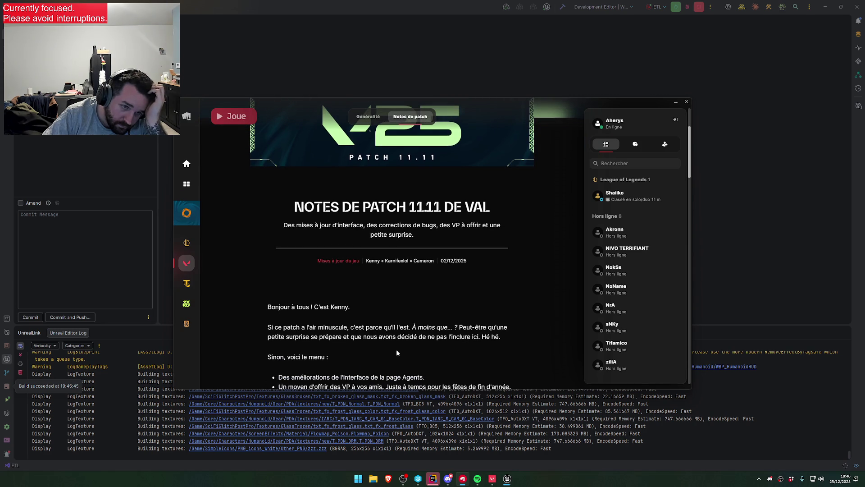
scroll(397, 353, "down", 20)
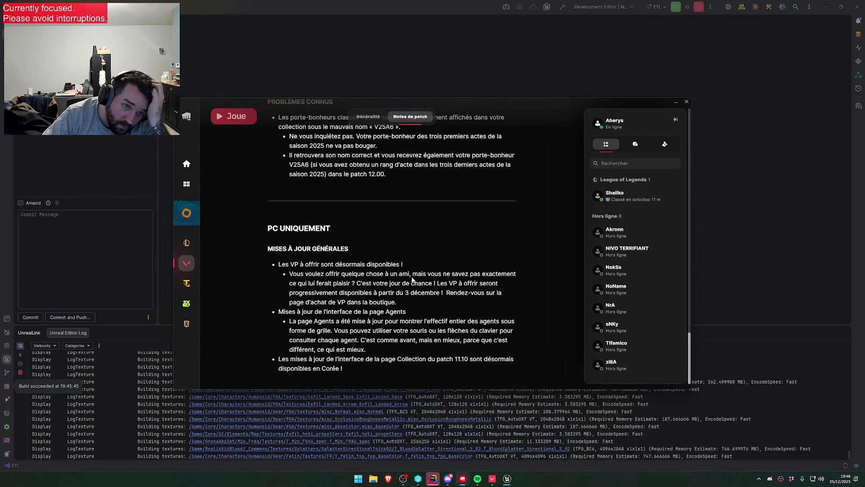
left_click(377, 119)
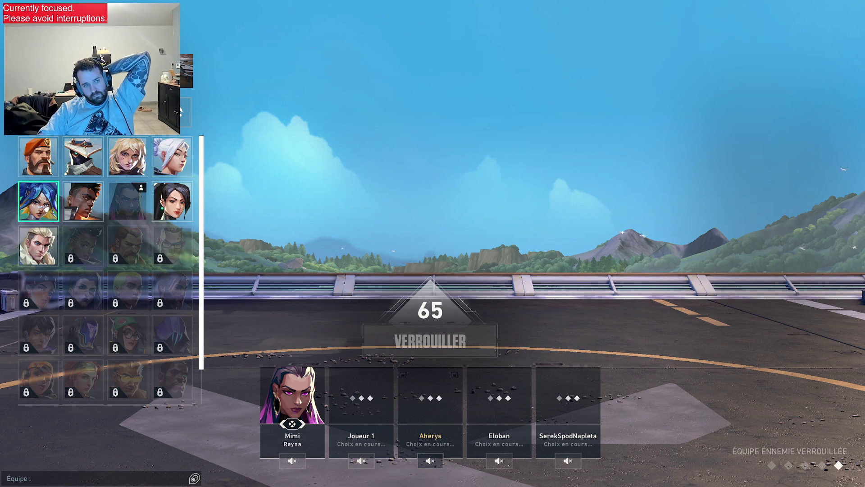
Lock in Deadlock as the agent, then minimise Valorant to the desktop.
left_click(128, 160)
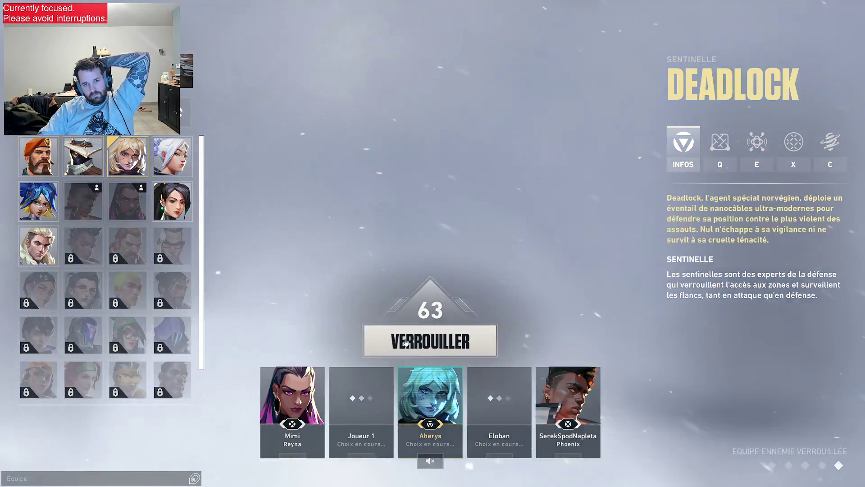
left_click(429, 341)
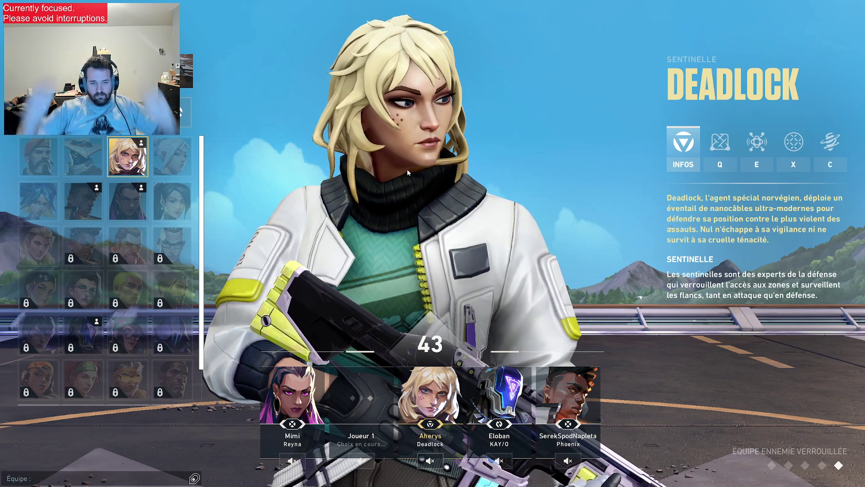
key("super")
key("Escape")
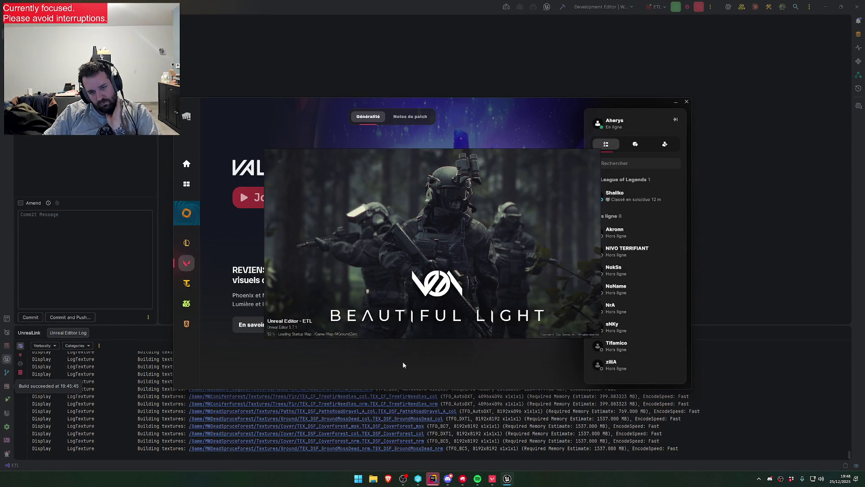
Restore the Valorant window from the taskbar.
left_click(491, 481)
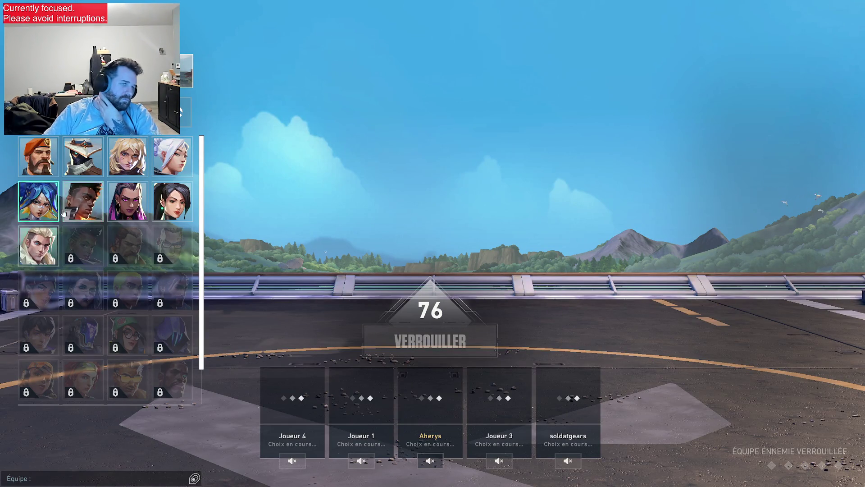
Lock in Deadlock as the agent for the Lotus match.
left_click(112, 173)
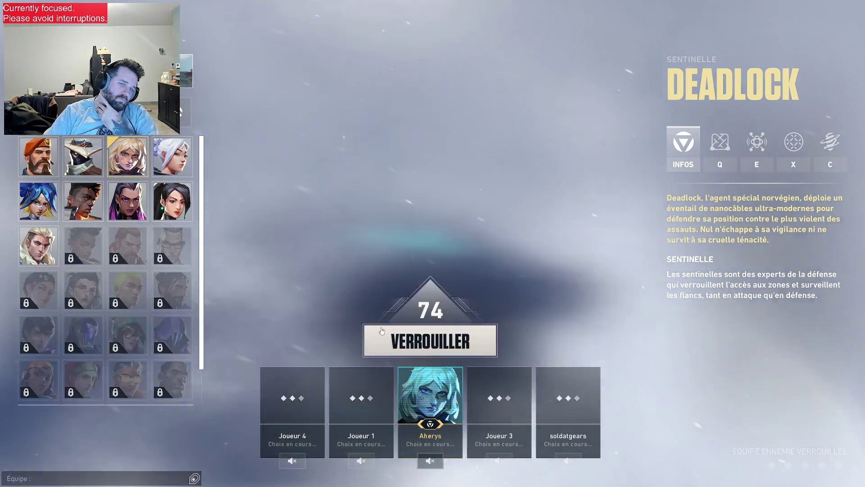
left_click(430, 340)
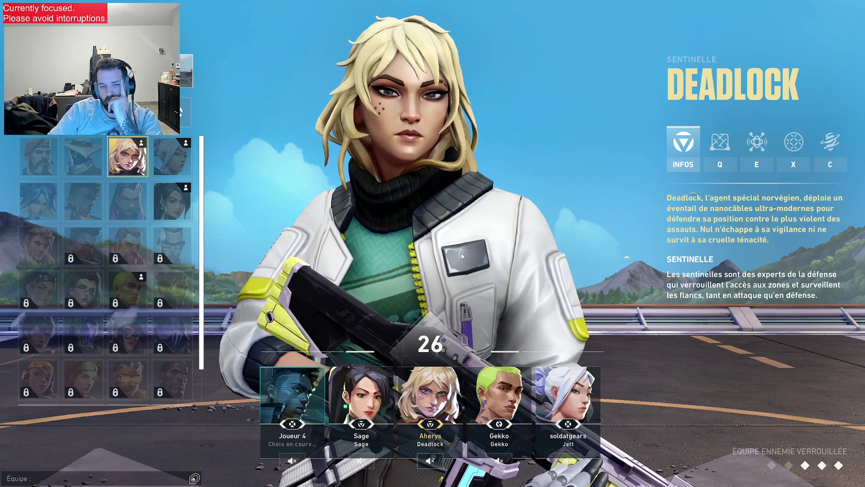
key("super")
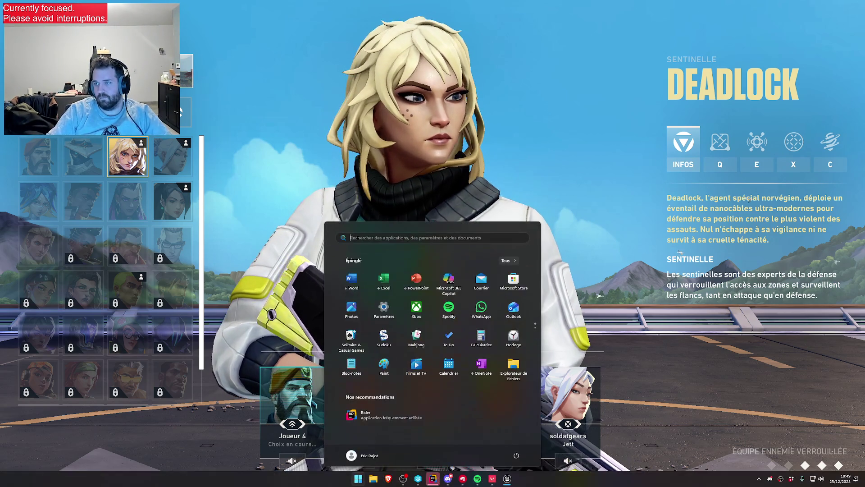
Dismiss the Start menu, leaving Valorant for the desktop.
key("super")
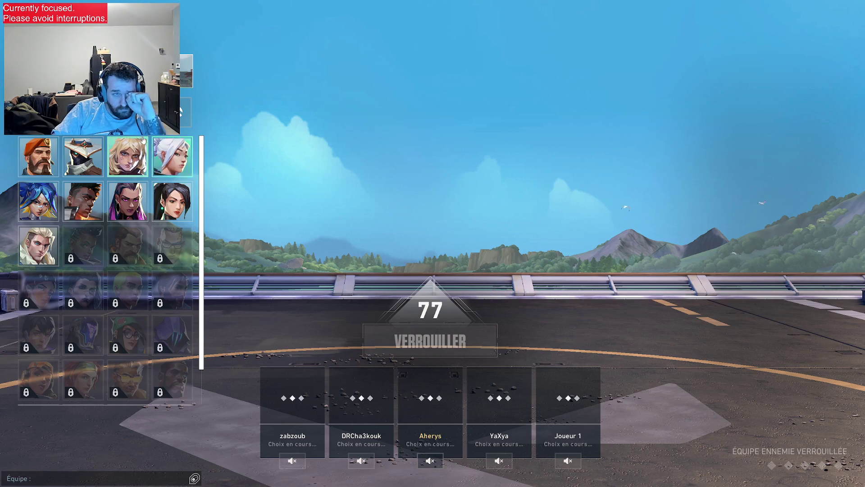
Pick Deadlock on the Lotus agent select screen.
left_click(127, 156)
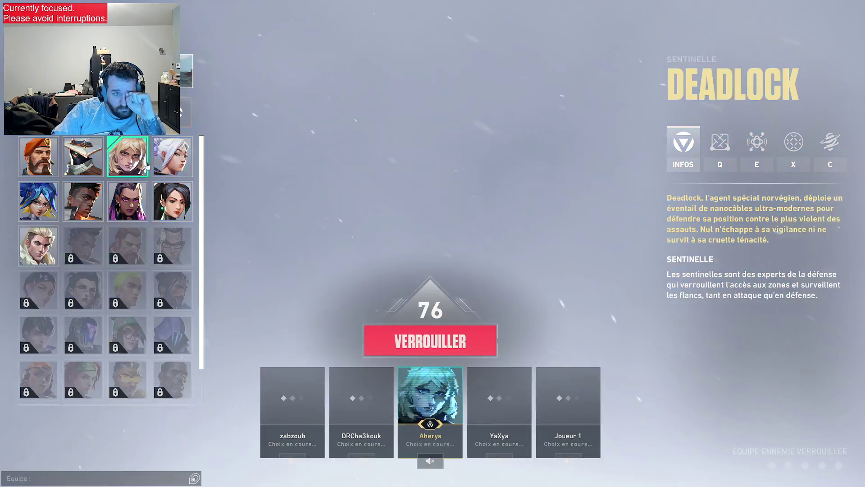
Lock in Deadlock, then drop to the desktop while the match loads.
left_click(433, 340)
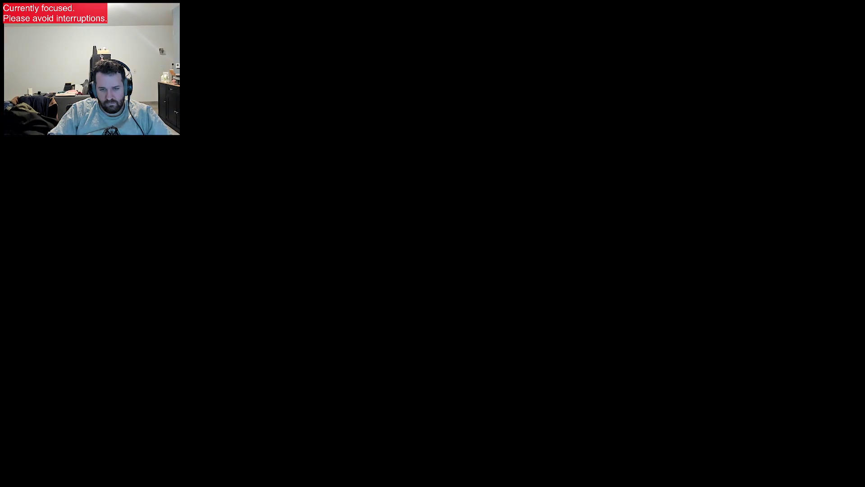
key("super")
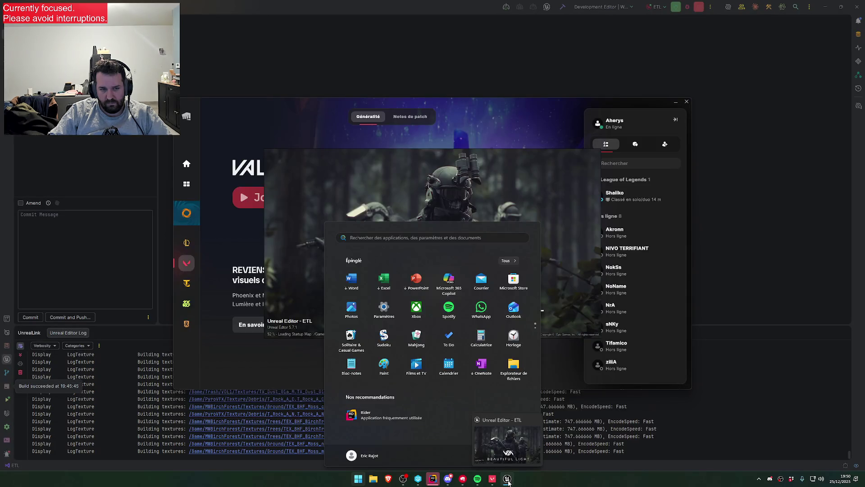
Check on the still-loading Unreal Editor while the Lotus match reaches its buy phase.
left_click(623, 425)
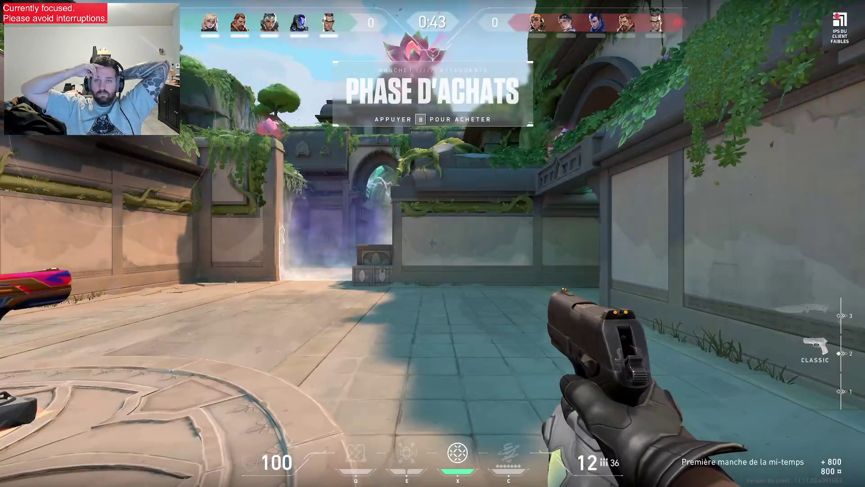
Buy the Ghost pistol from the shop, leaving 300 credits.
key("w")
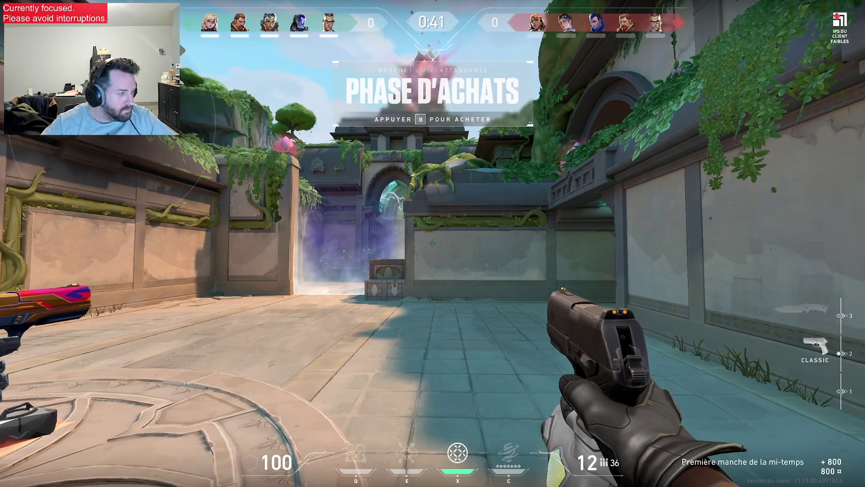
key("b")
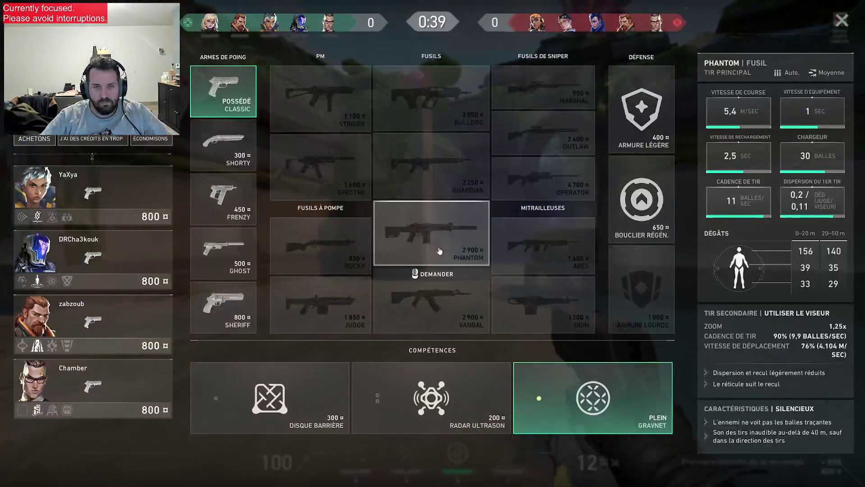
left_click(239, 263)
key("b")
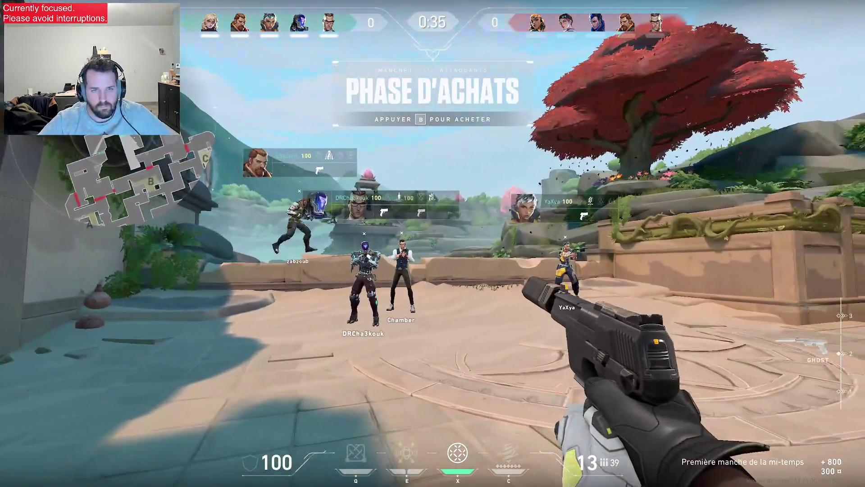
Test-fire the Ghost three times, swap to the knife and back, and reload.
left_click(432, 243)
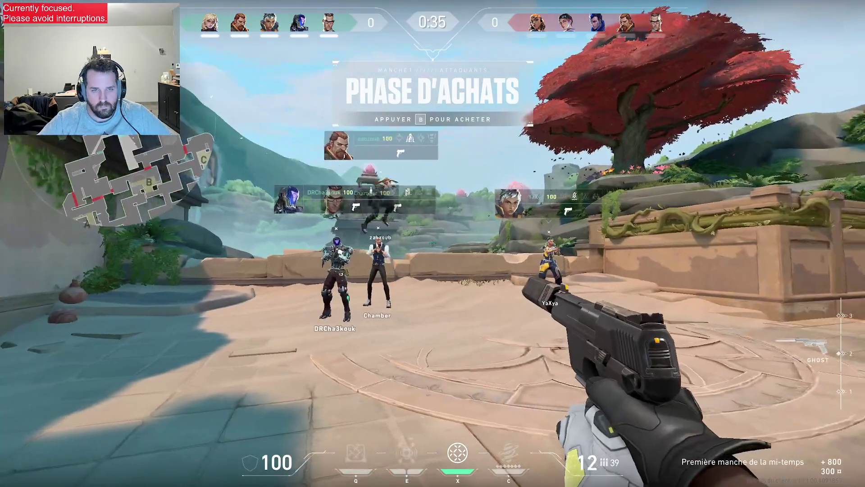
left_click(433, 243)
left_click(432, 242)
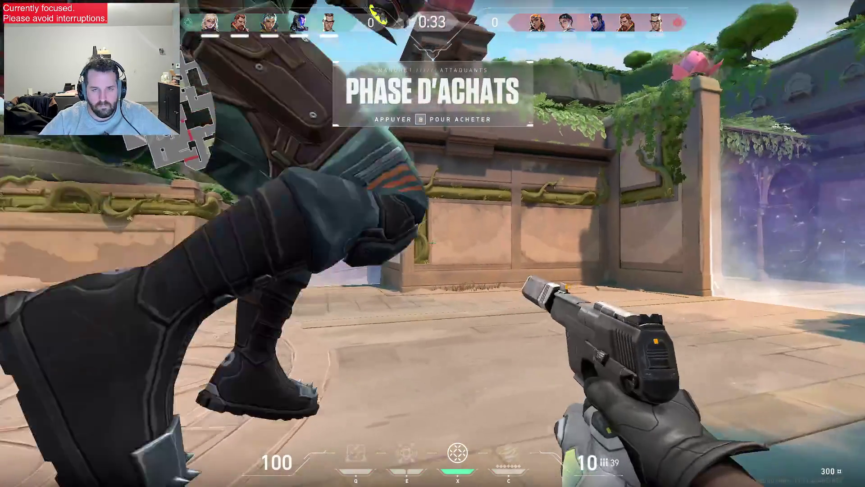
key("3")
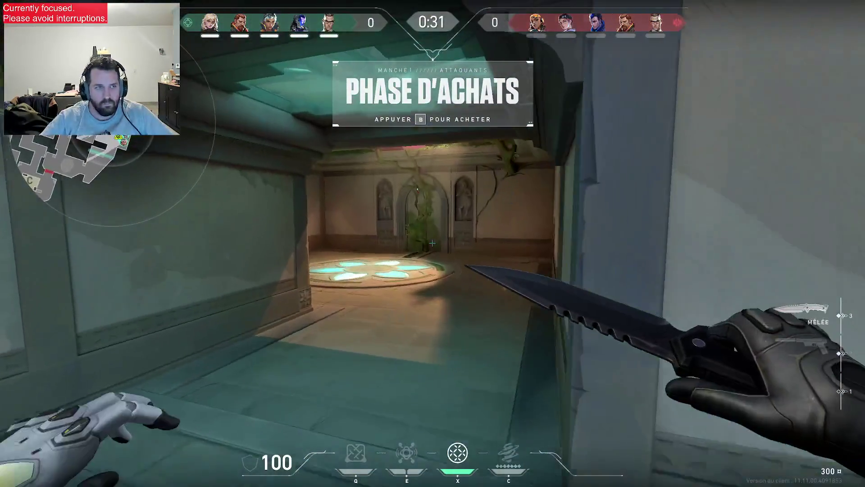
key("2")
key("r")
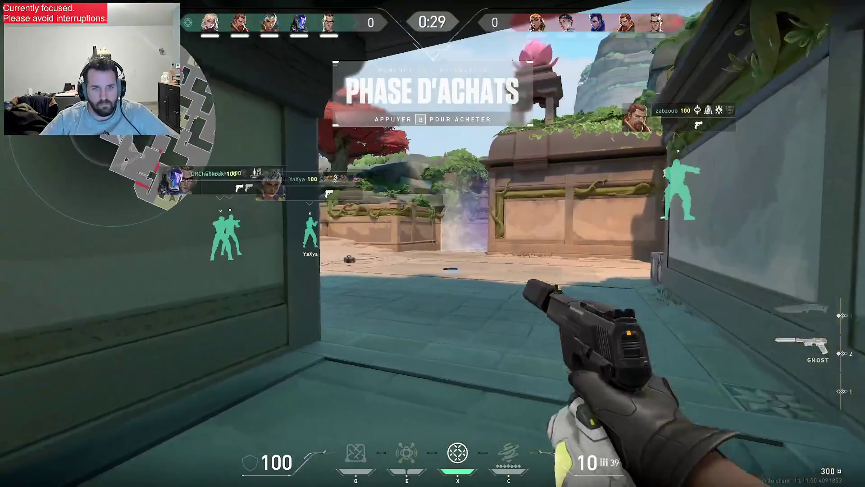
Walk into the corridor, fire a shot, then glance at Unreal Editor and return.
key("w")
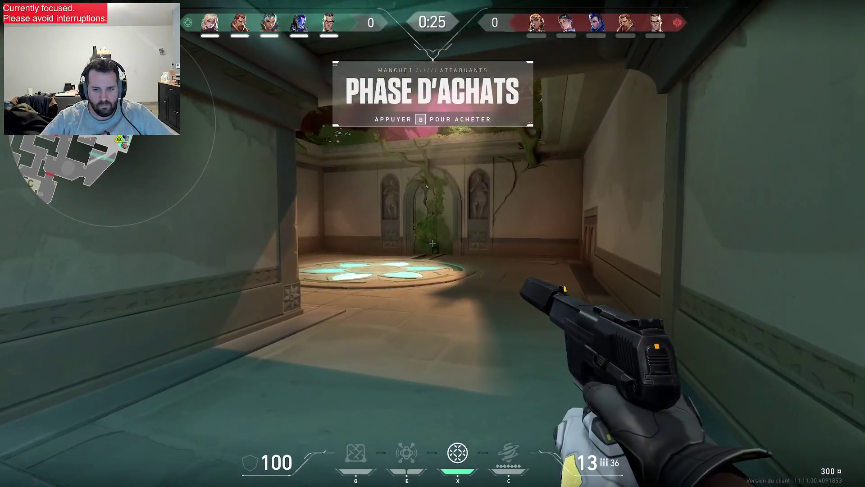
left_click(432, 244)
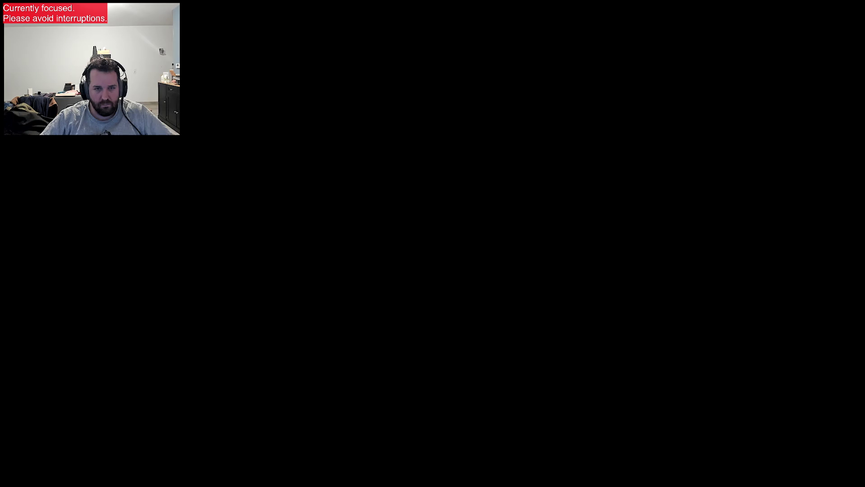
left_click(507, 479)
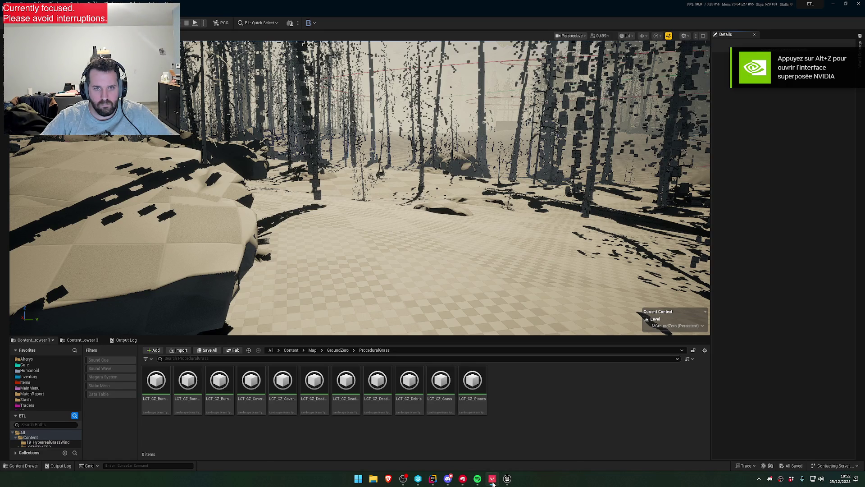
left_click(493, 481)
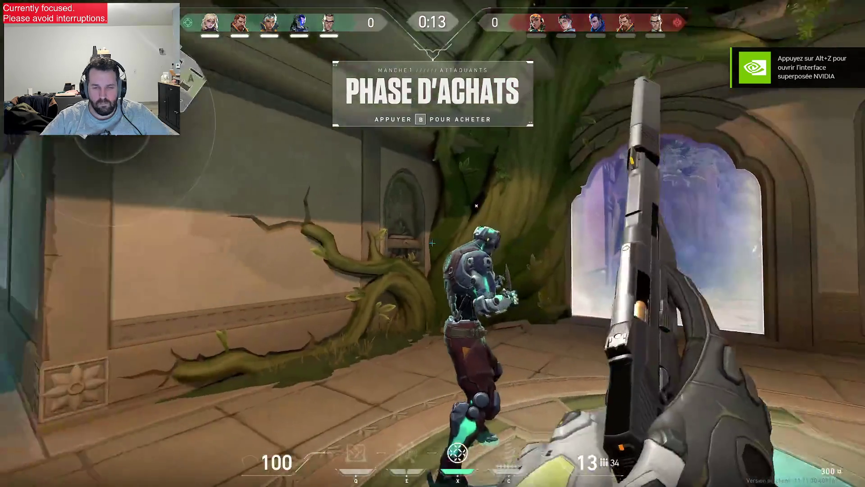
Play round one with the Ghost pistol, pushing toward the crates until Chamber eliminates you.
key("3")
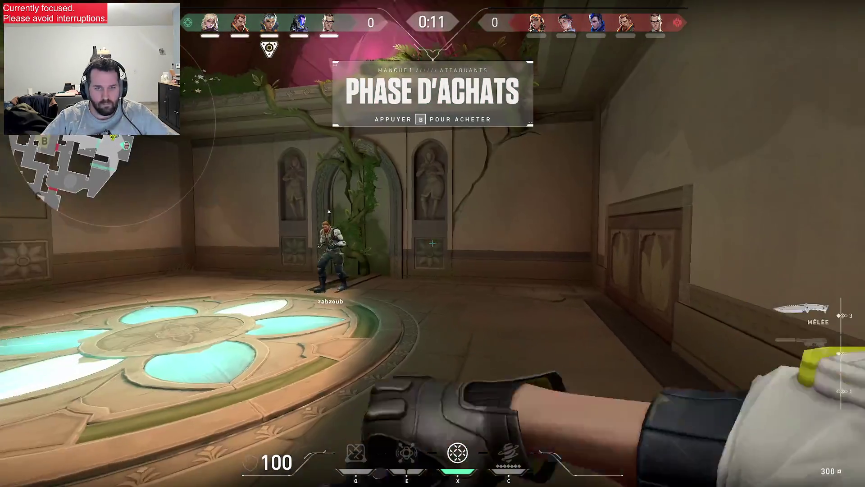
key("2")
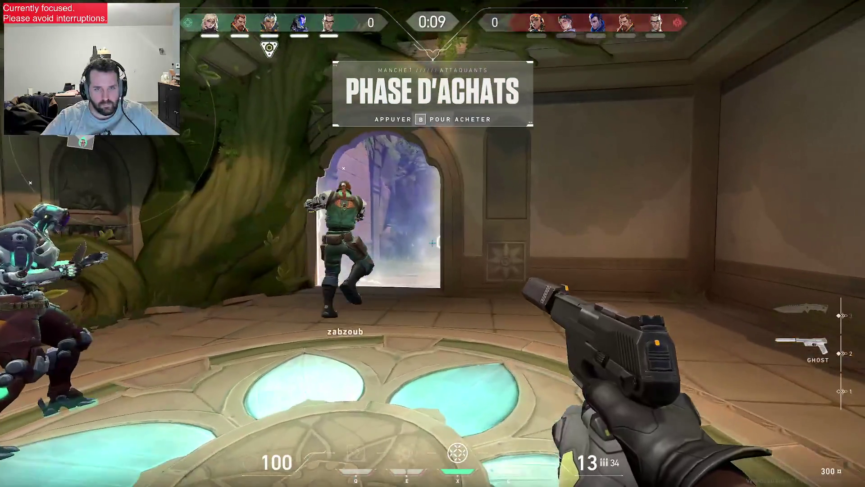
key("y")
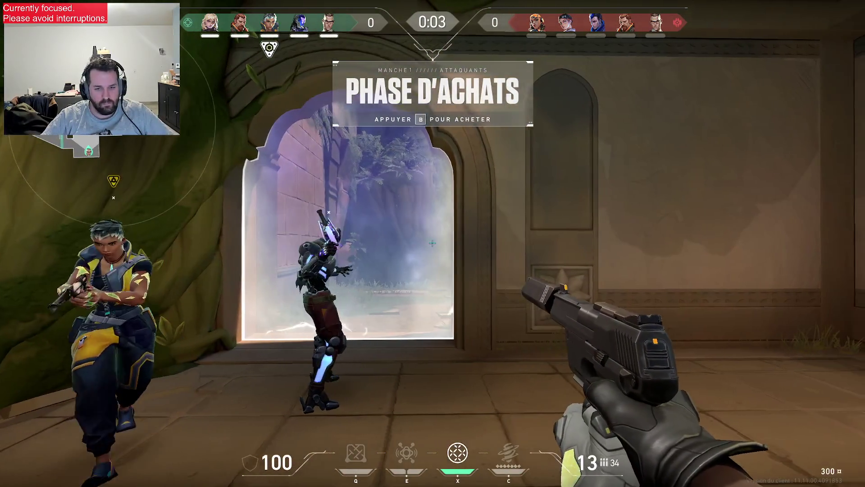
key("b")
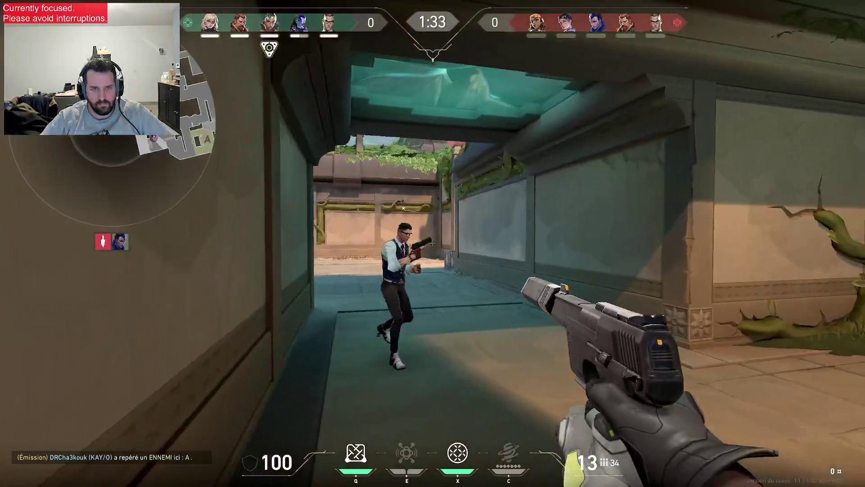
key("3")
key("2")
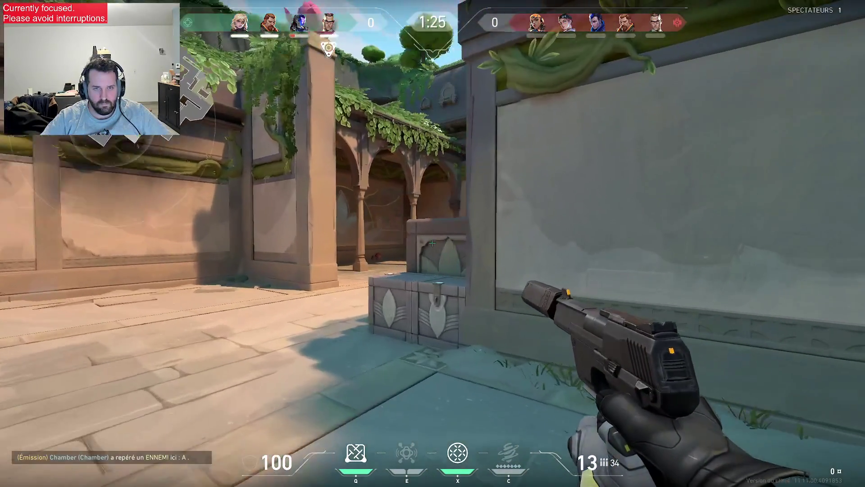
key("w")
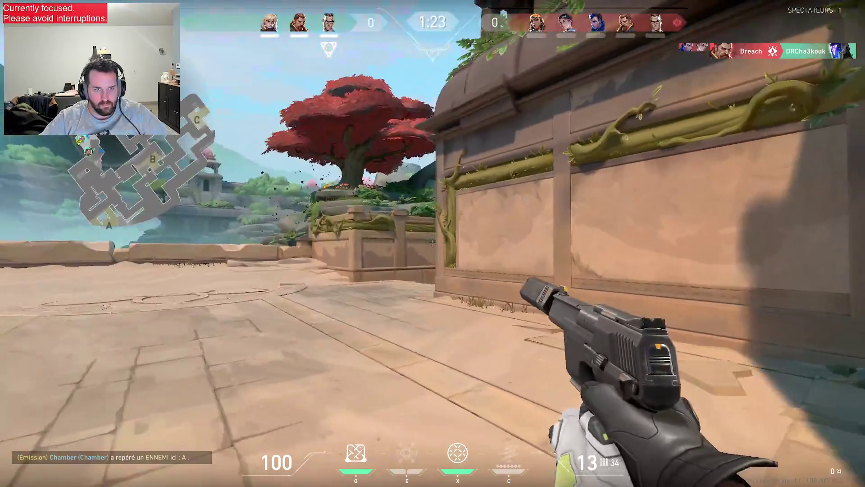
key("w")
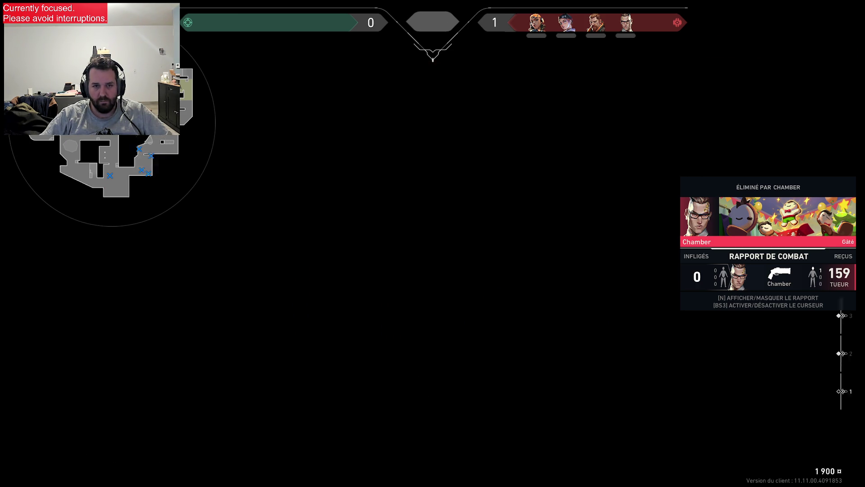
Skip buying, swap between knife and Classic, and push through the doorway toward the courtyard.
key("b")
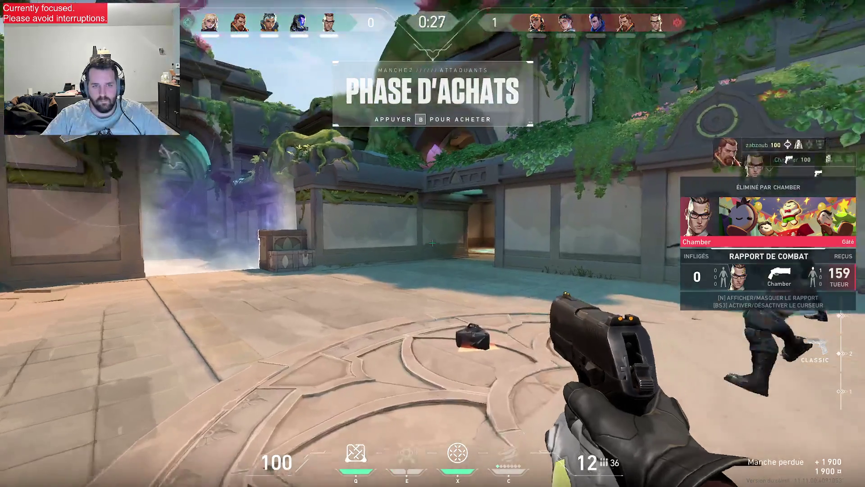
key("b")
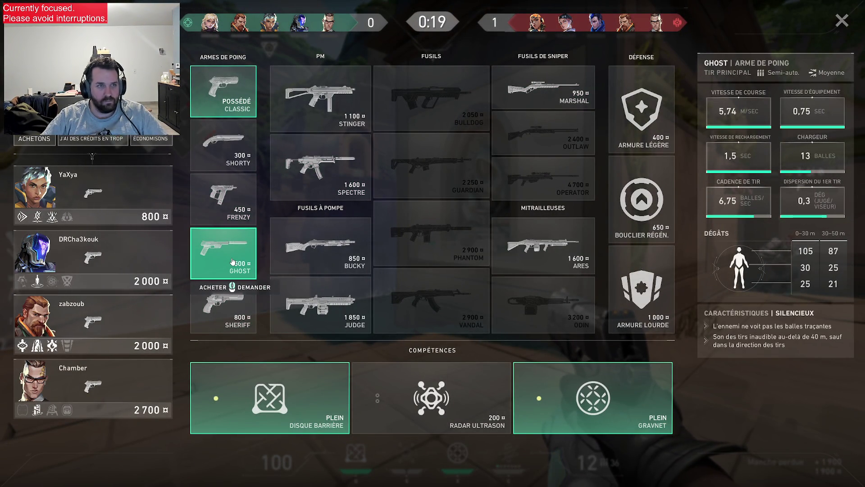
key("b")
key("3")
key("2")
key("3")
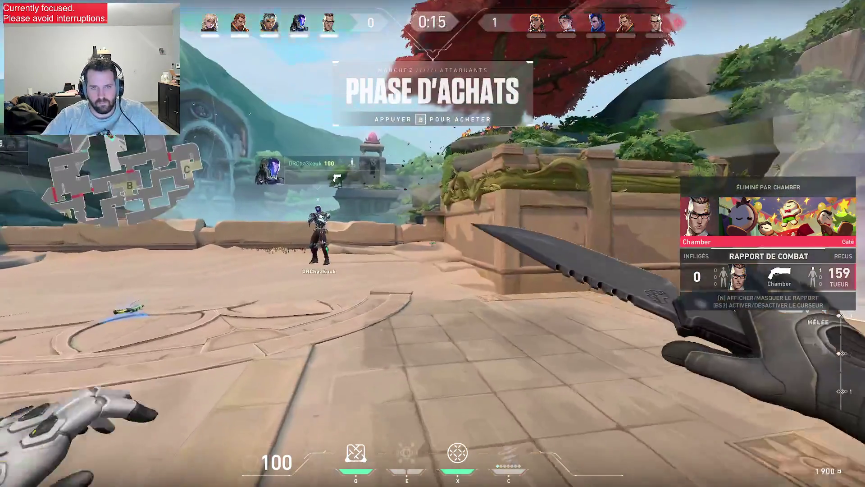
key("w")
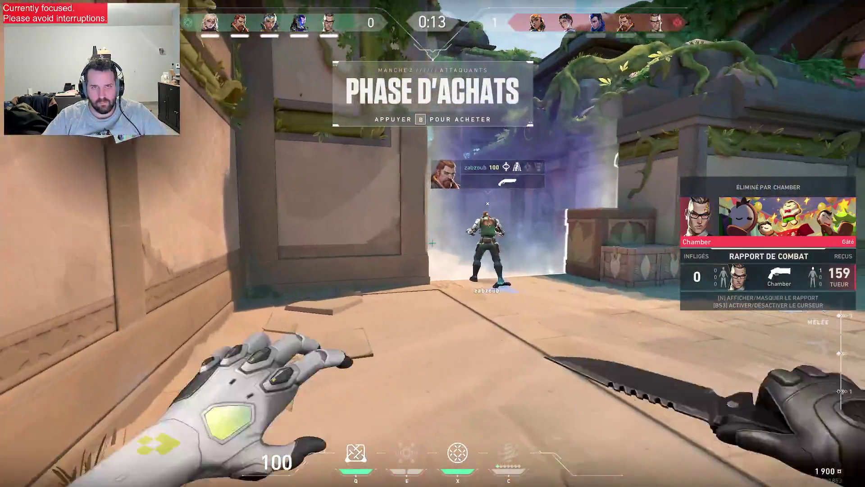
key("2")
key("w")
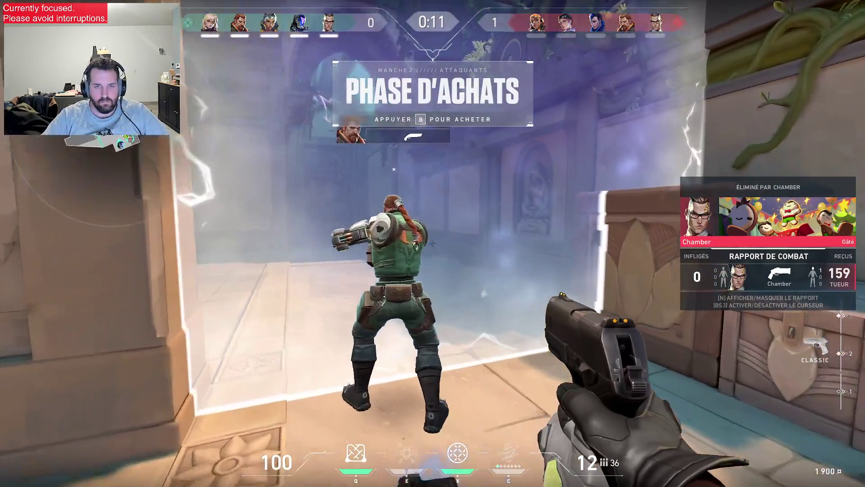
key("w")
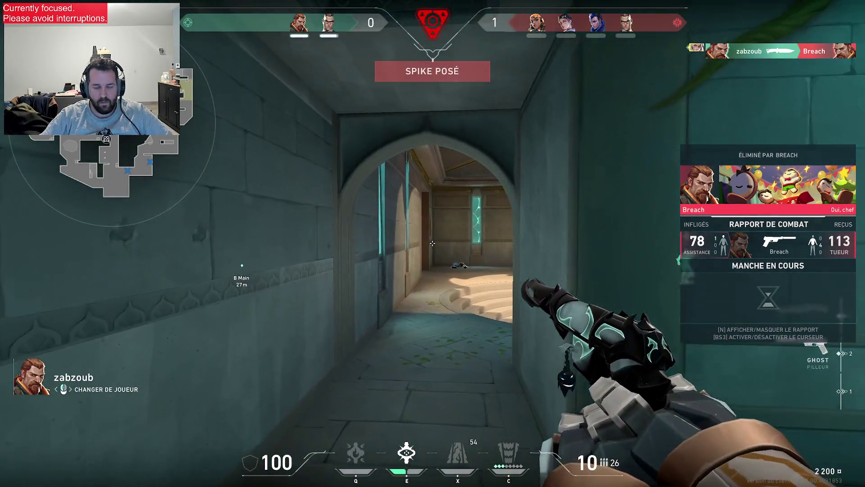
Spectate another teammate and check the match scoreboard.
left_click(433, 244)
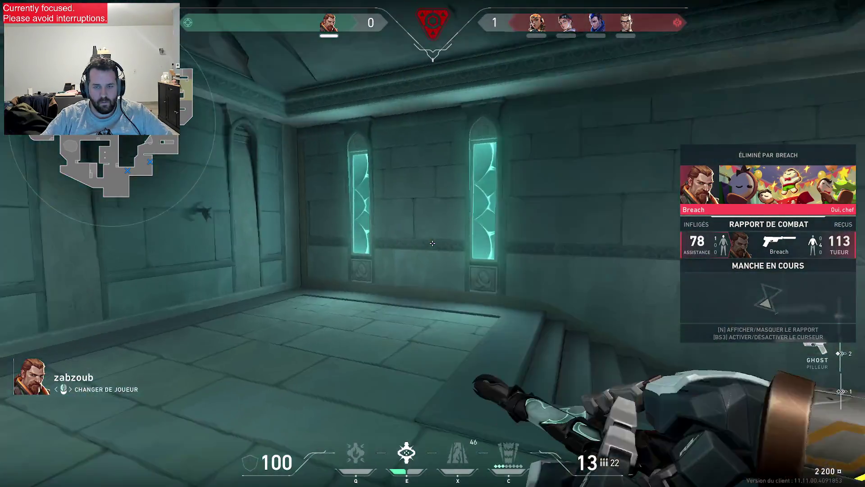
key("Tab")
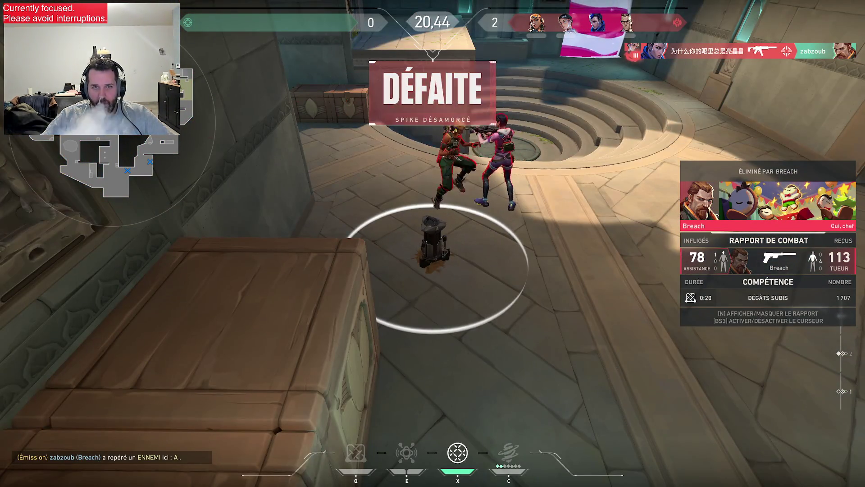
key("Tab")
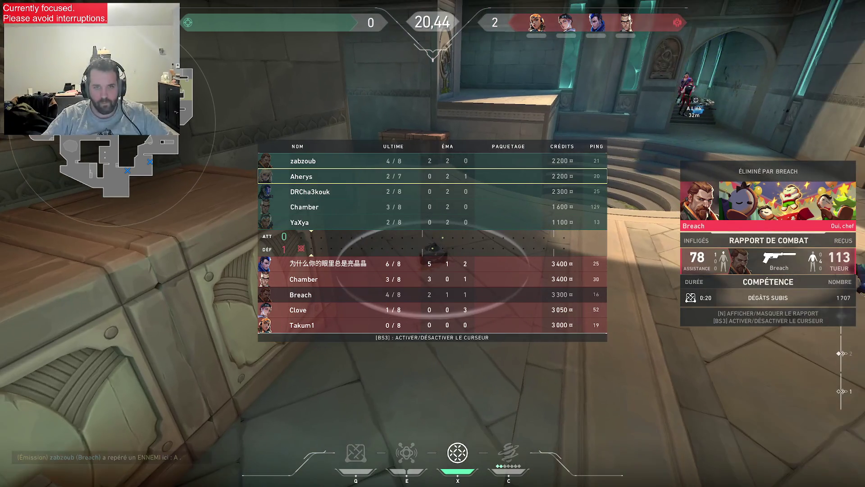
key("Tab")
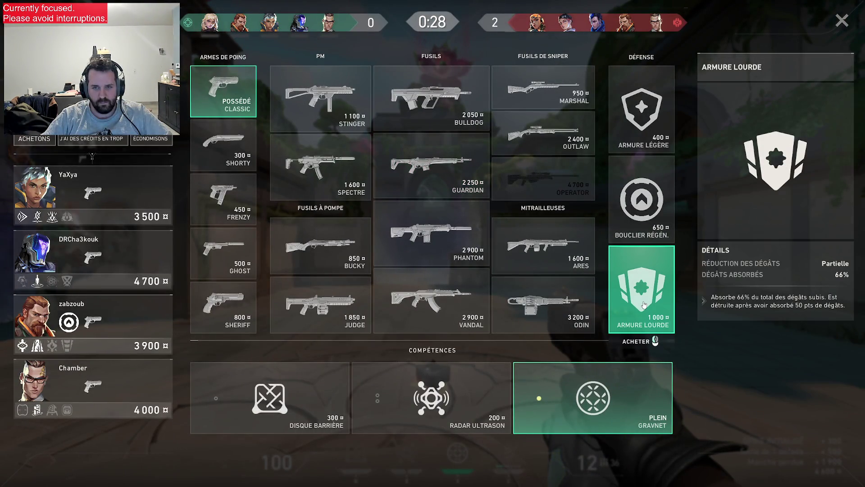
Buy heavy armor and the Outlaw sniper rifle, then equip the Outlaw.
left_click(642, 305)
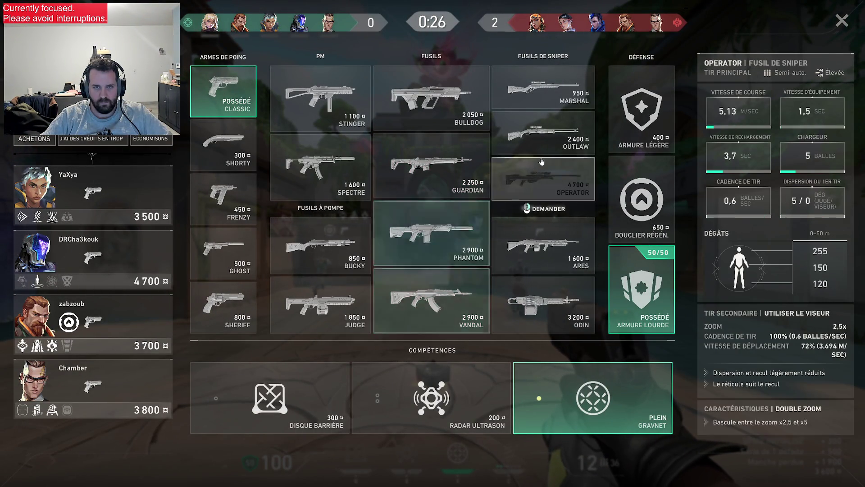
left_click(542, 149)
key("b")
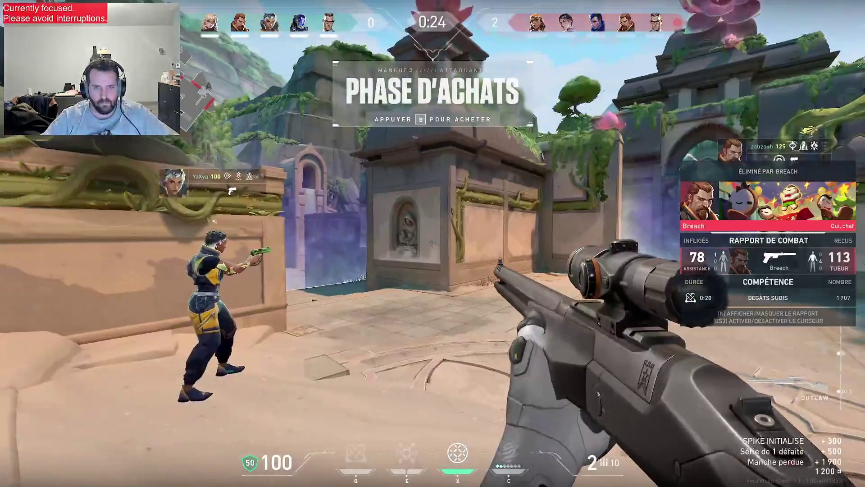
key("3")
key("1")
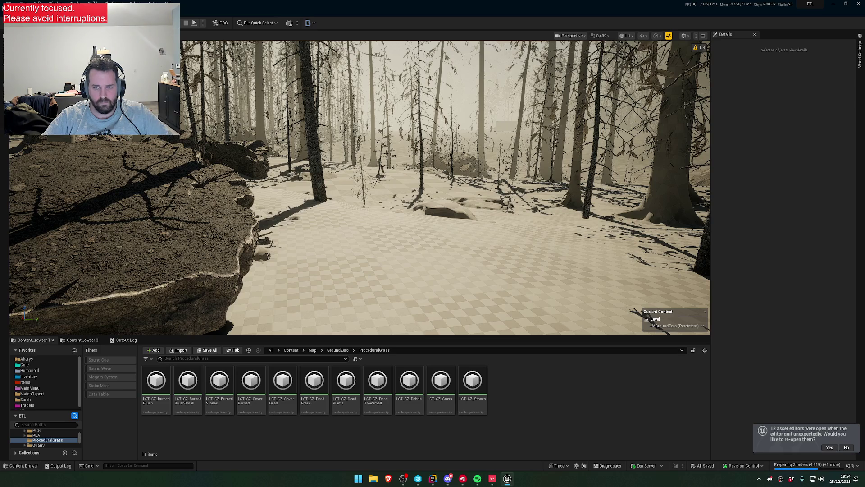
Select all 31 objects in the Unreal level, minimize the editor, and return to Valorant.
key("super")
left_click(736, 357)
key("ctrl+a")
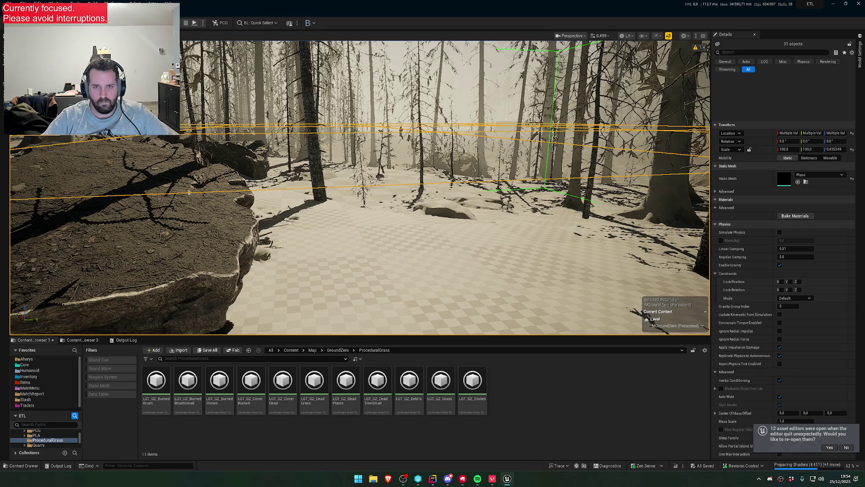
key("super")
key("super")
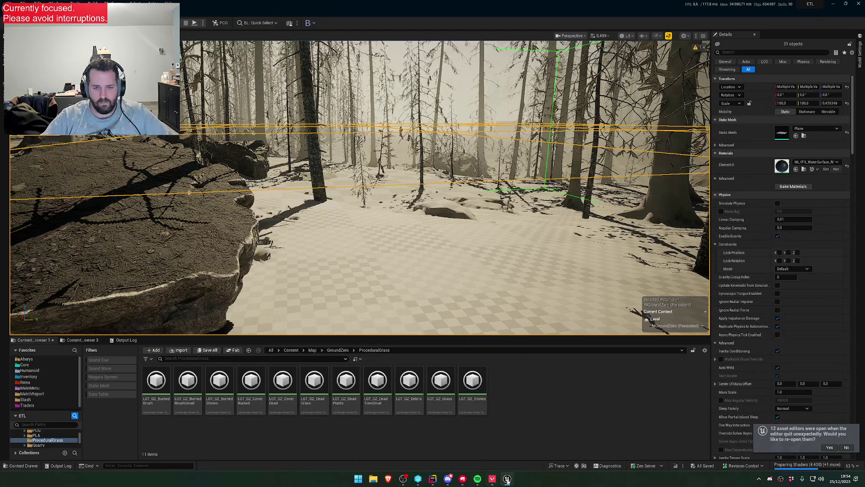
left_click(834, 4)
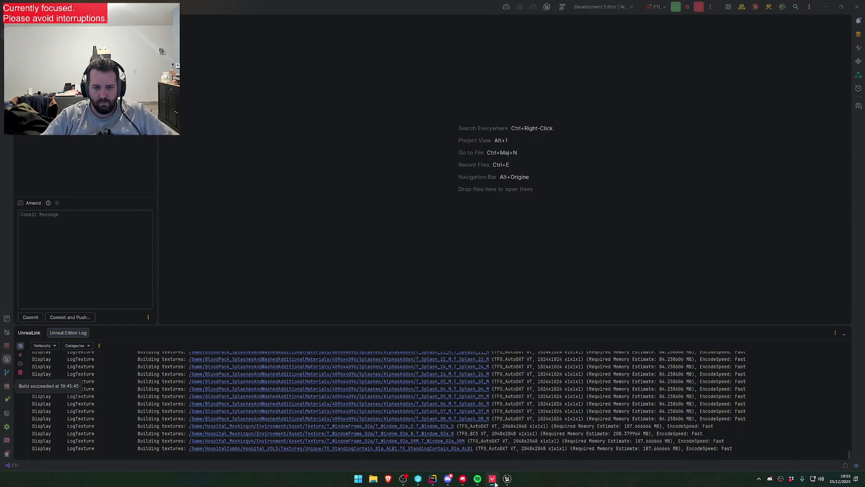
left_click(492, 480)
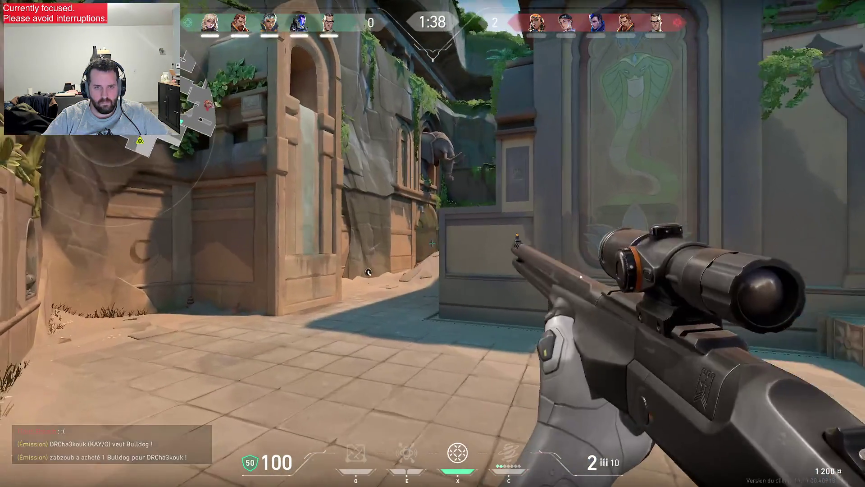
Scope in on the enemy with the Outlaw, then teleport to the marked spot.
right_click(433, 244)
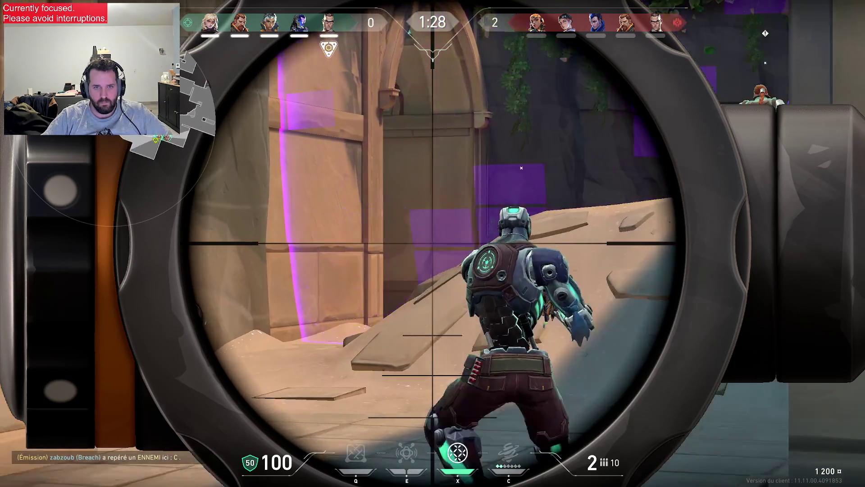
right_click(432, 243)
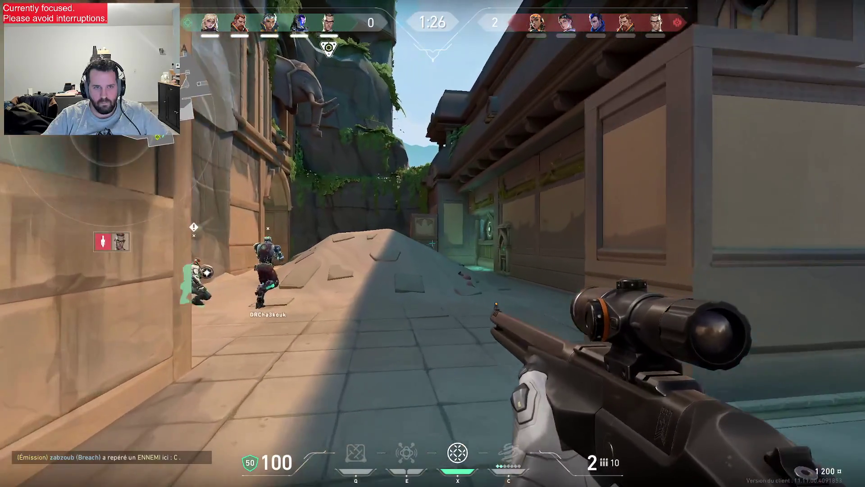
key("3")
key("1")
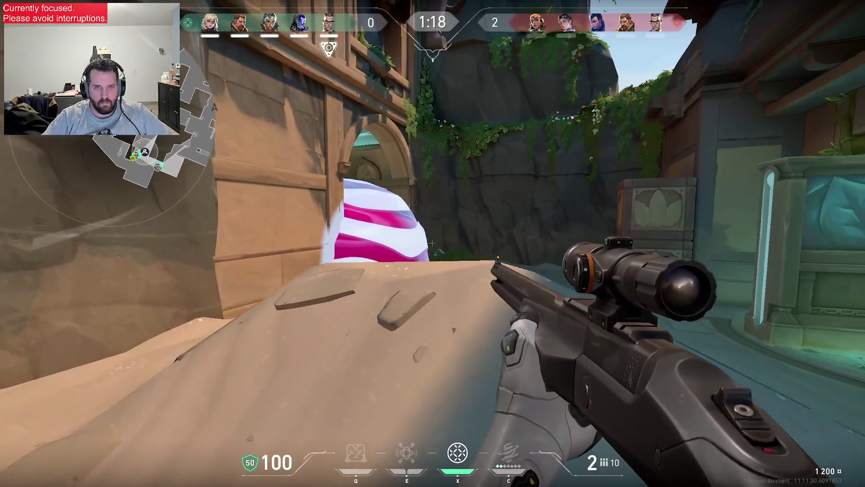
key("q")
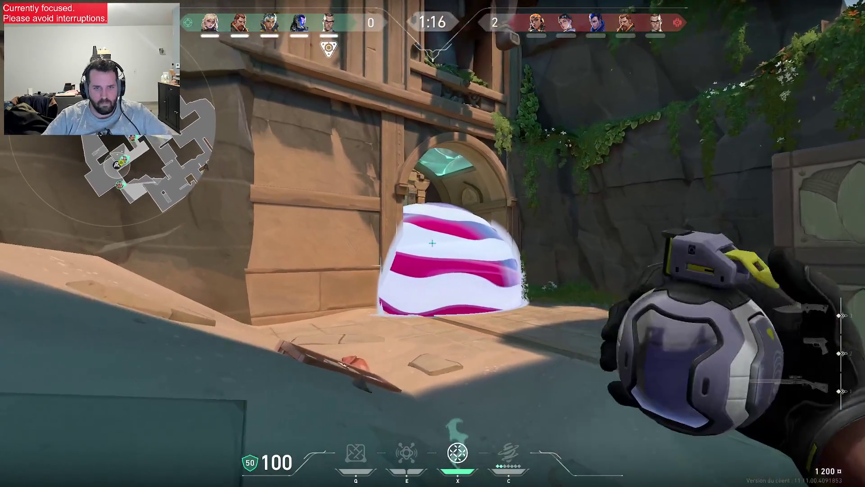
left_click(433, 242)
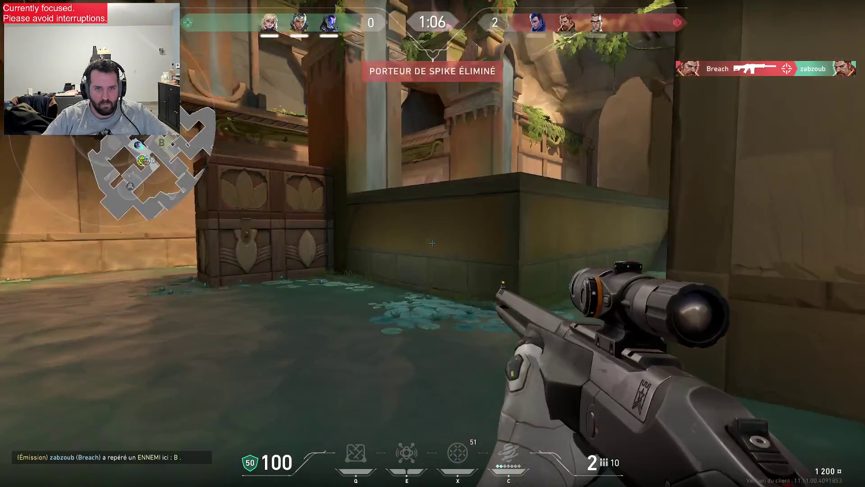
Peek the doorway, shoot the enemy with the Outlaw, and reload.
key("w")
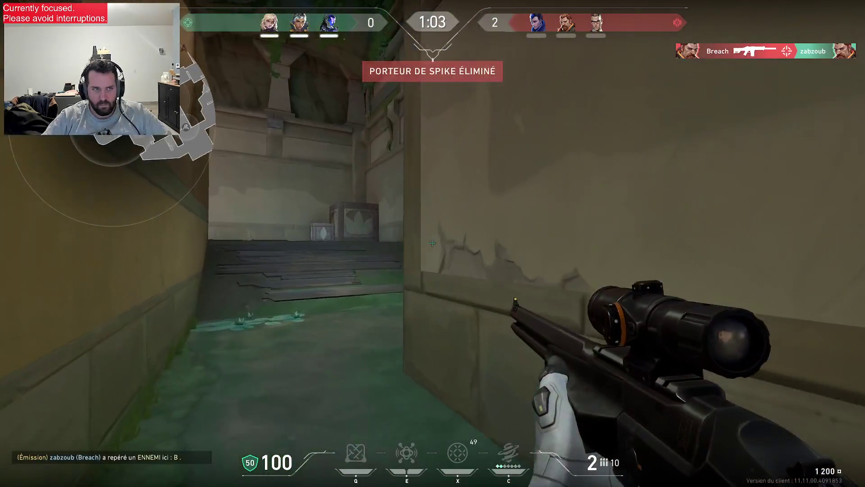
key("w")
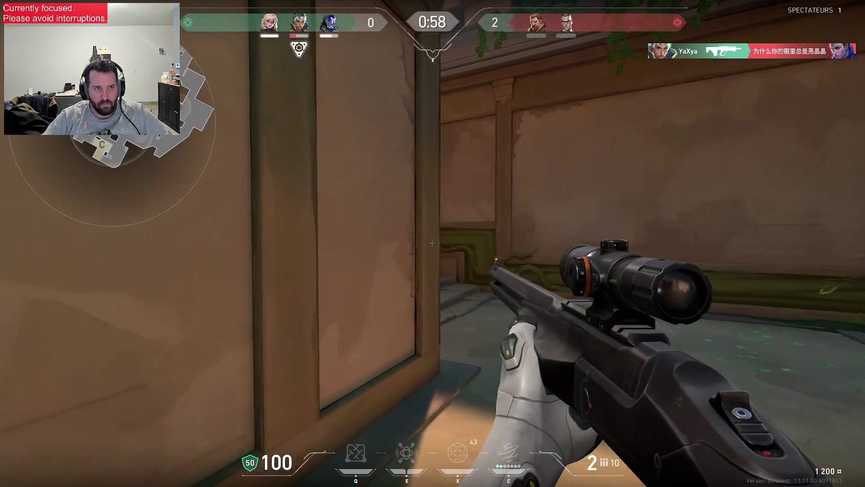
key("d")
right_click(432, 243)
left_click(432, 243)
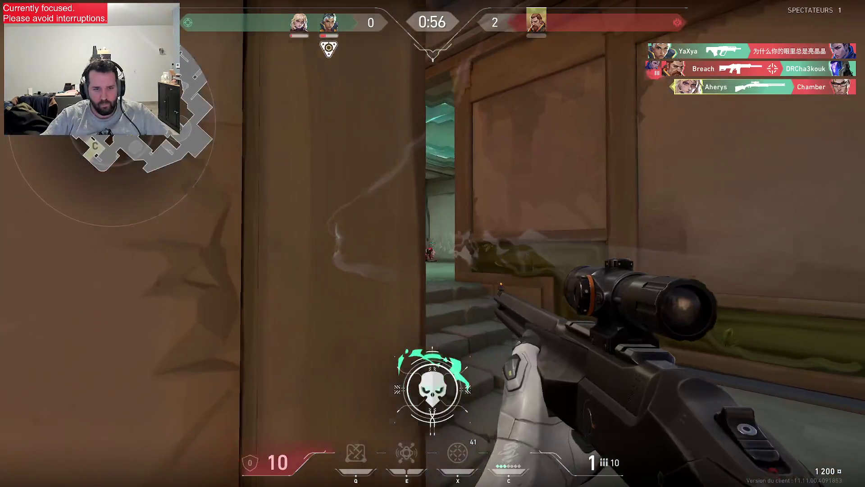
key("w")
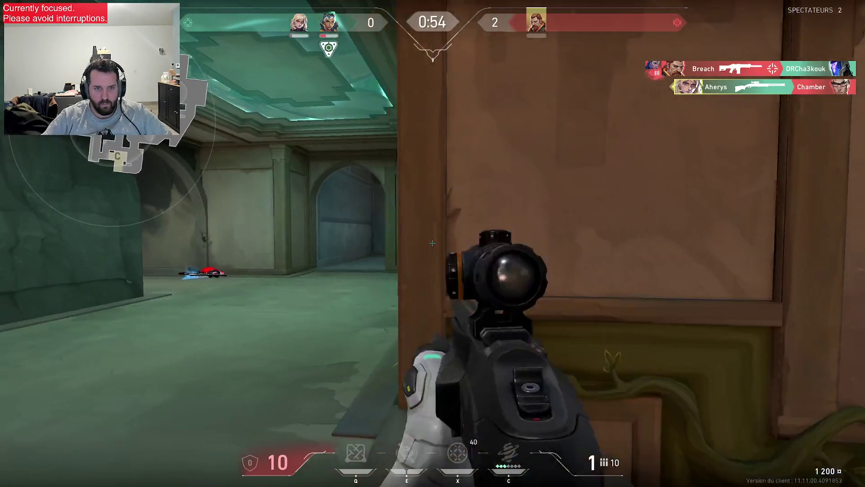
right_click(433, 243)
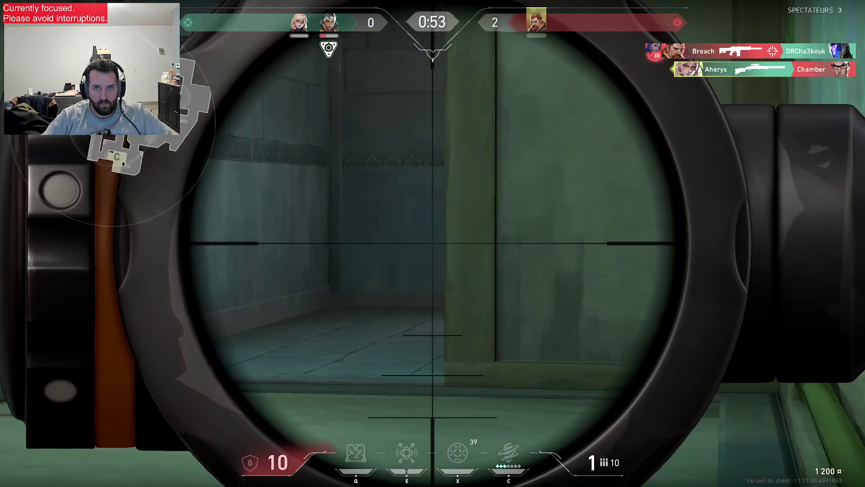
right_click(432, 242)
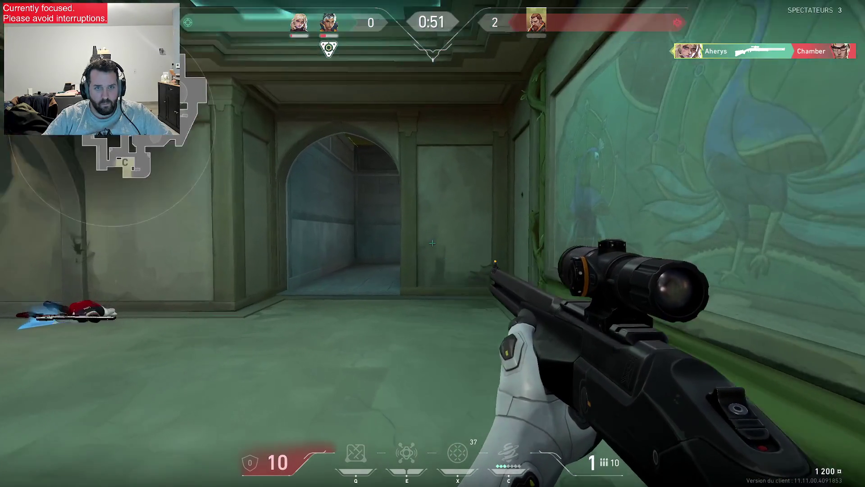
key("r")
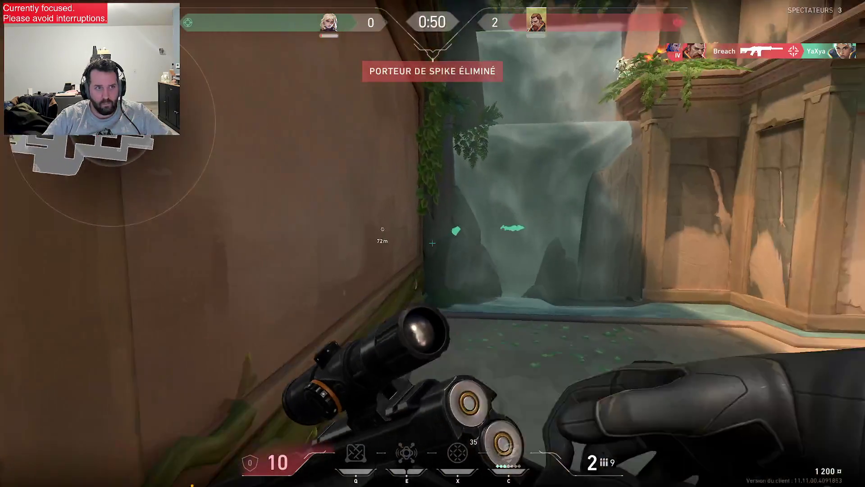
Push through the green corridor and scope along the green wall.
key("w")
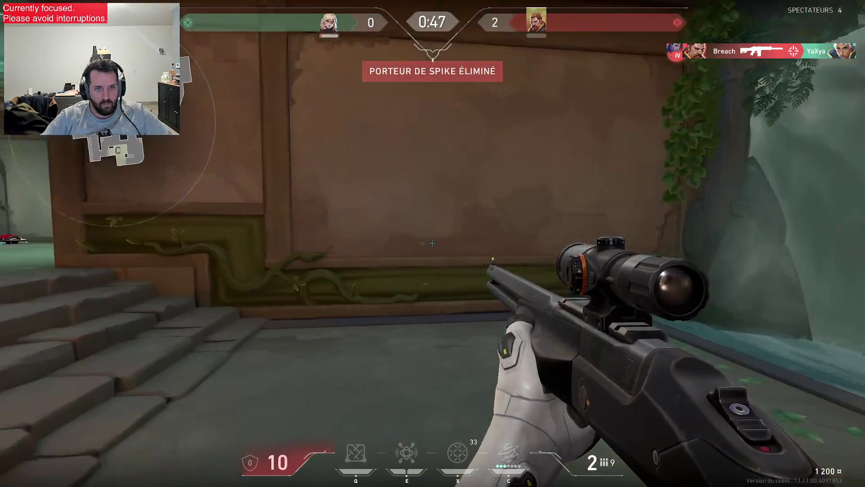
key("w")
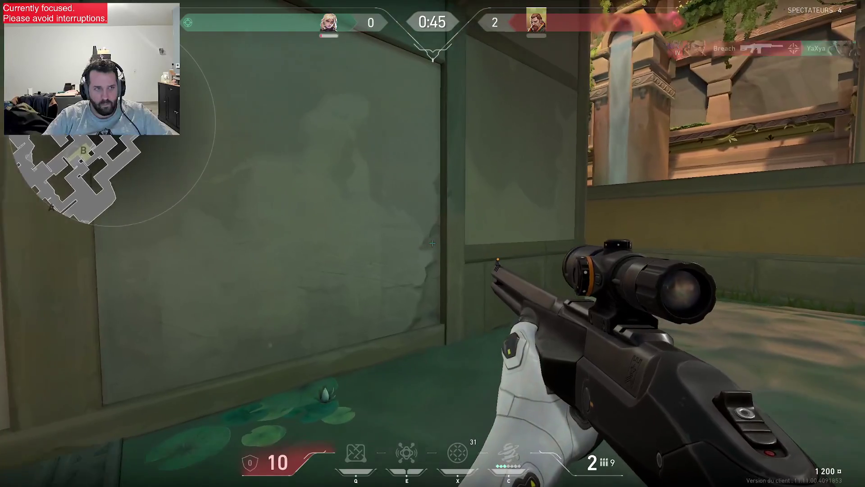
key("w")
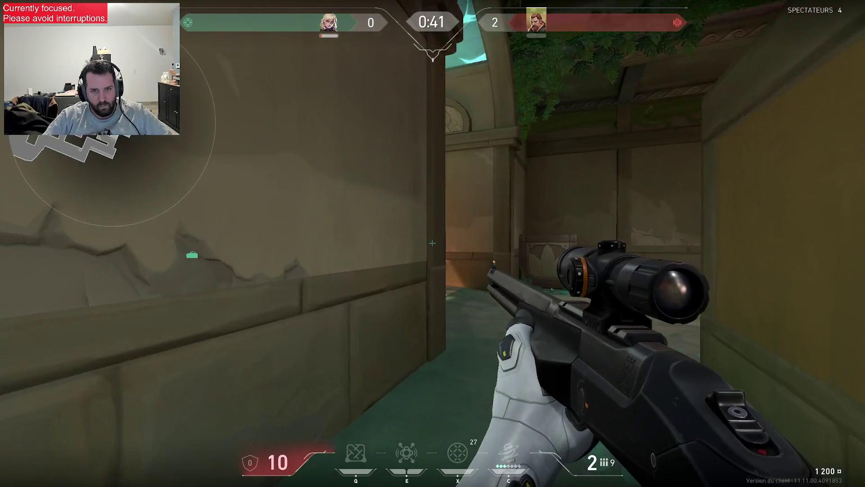
right_click(432, 243)
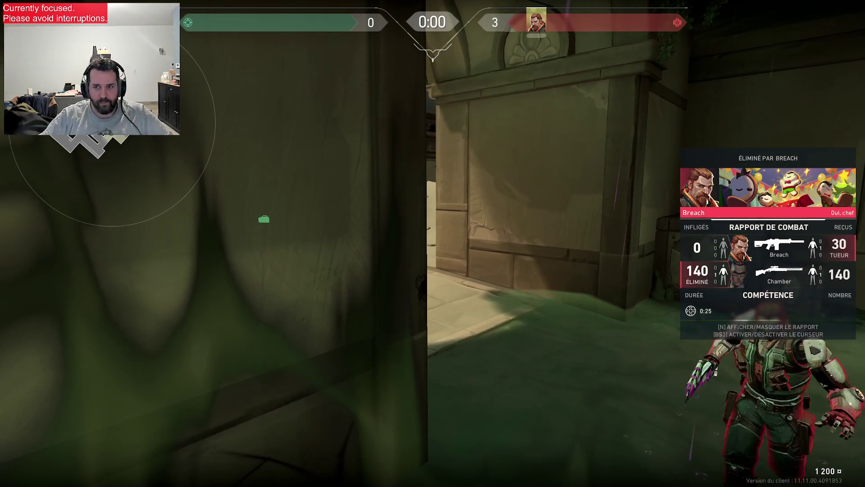
Buy the Disque Barrière ability and re-equip the Outlaw sniper.
key("b")
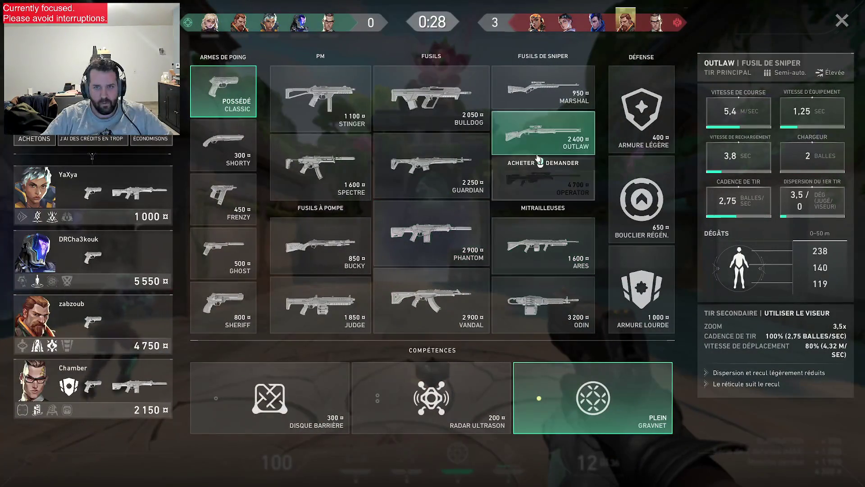
left_click(319, 398)
key("b")
key("1")
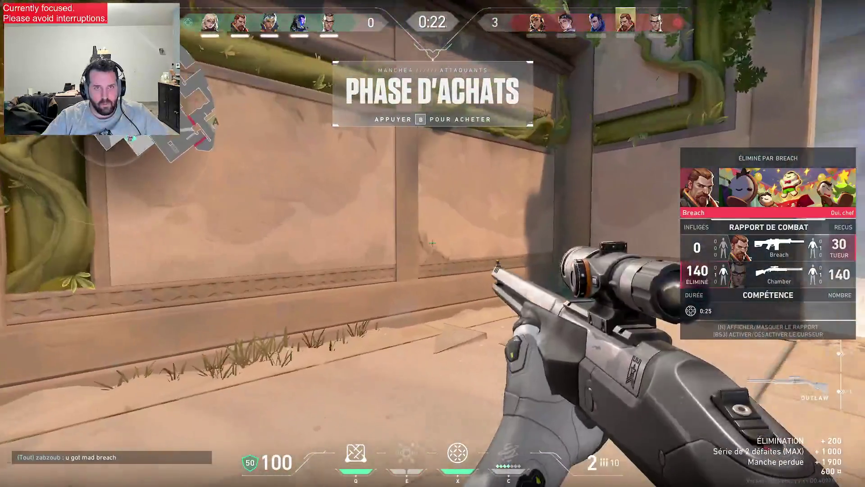
key("3")
key("1")
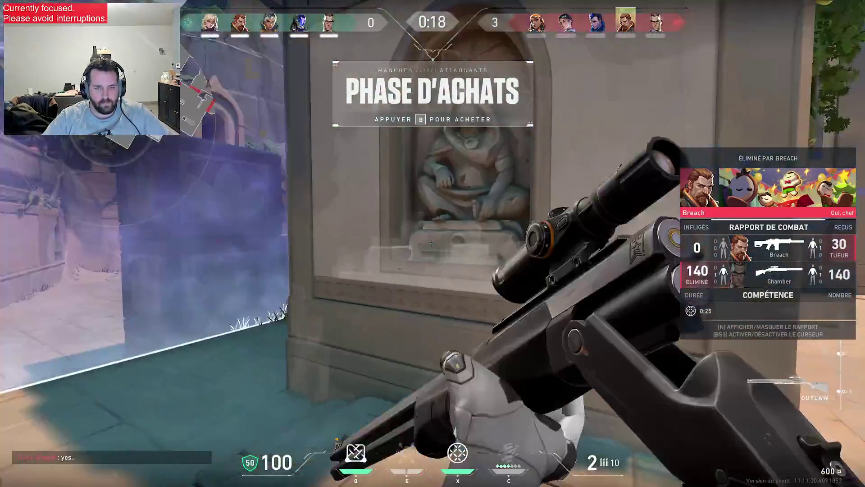
Check the scoreboard and shop, then advance along the corridor as the round starts.
key("Tab")
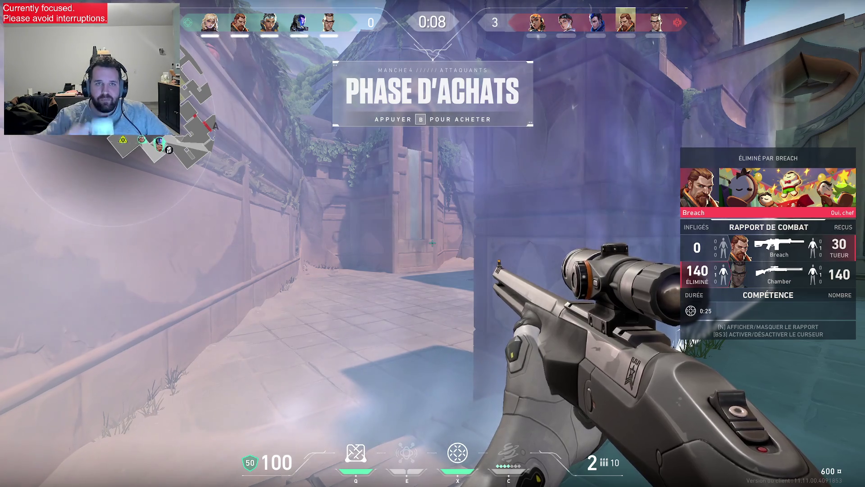
key("b")
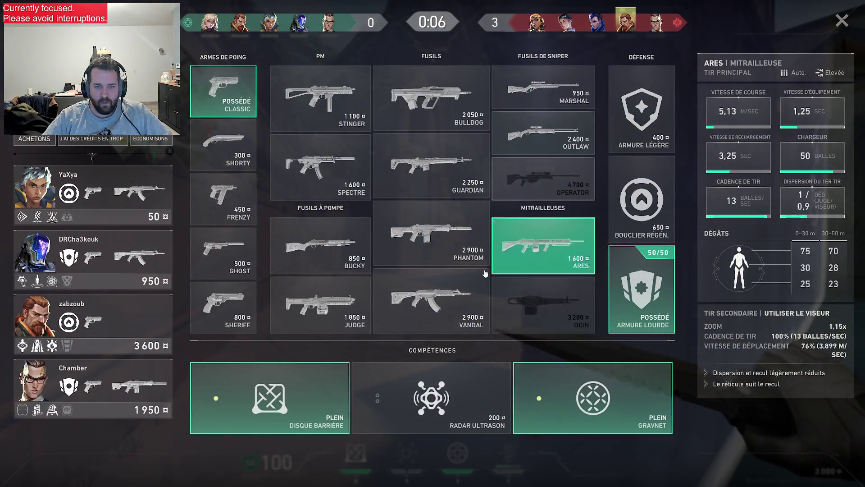
key("b")
key("Tab")
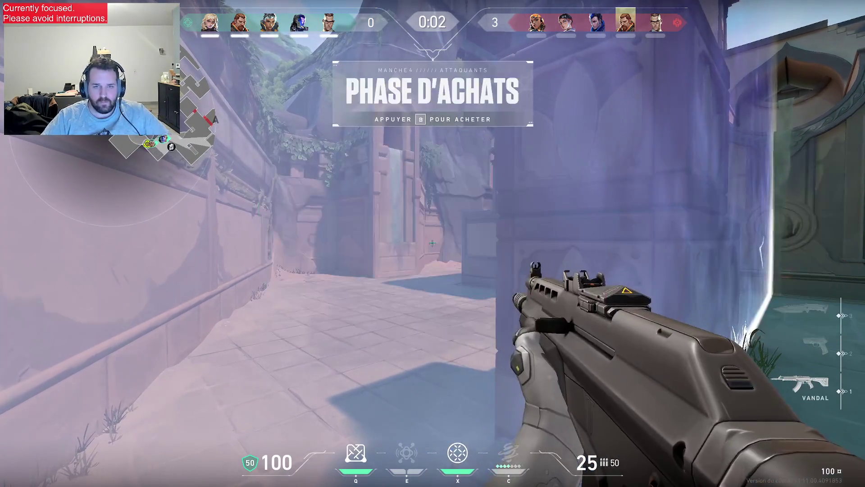
key("Tab")
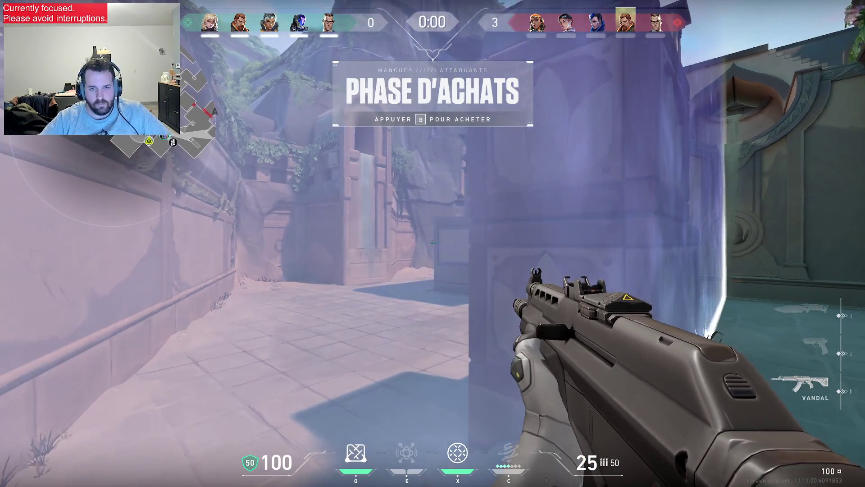
key("w")
key("w")
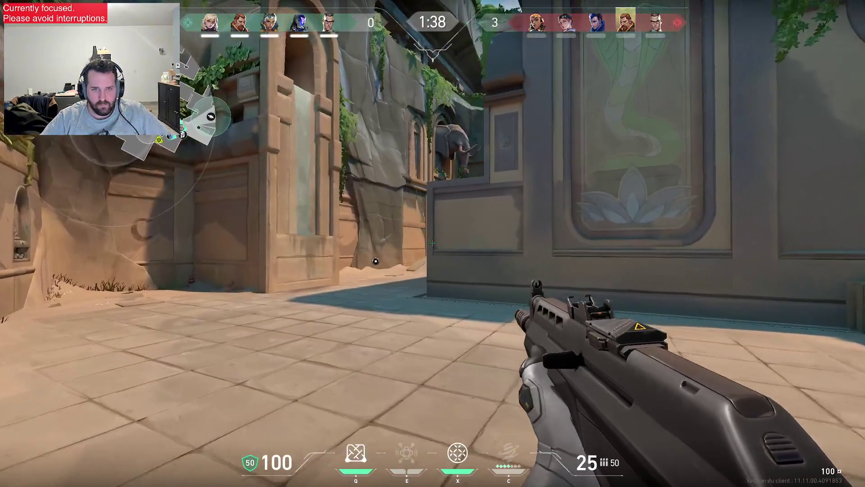
key("w")
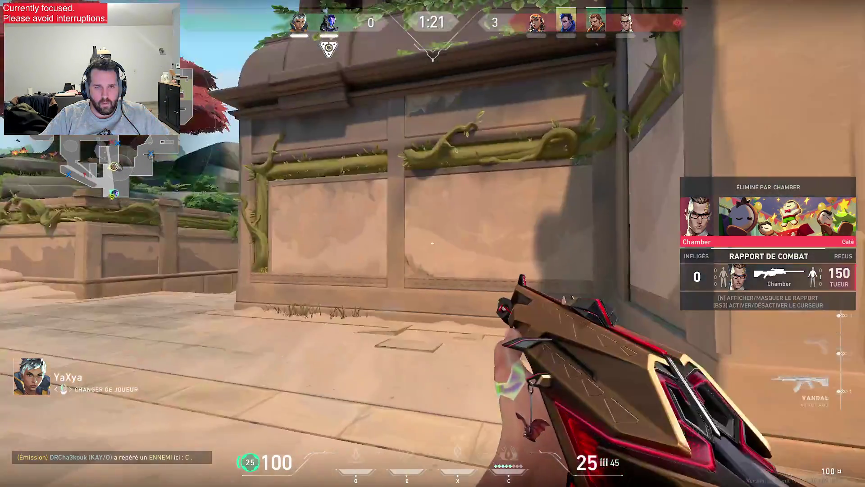
After dying, cycle spectated teammates and check the scoreboard as the round ends 0–4.
left_click(433, 243)
left_click(433, 243)
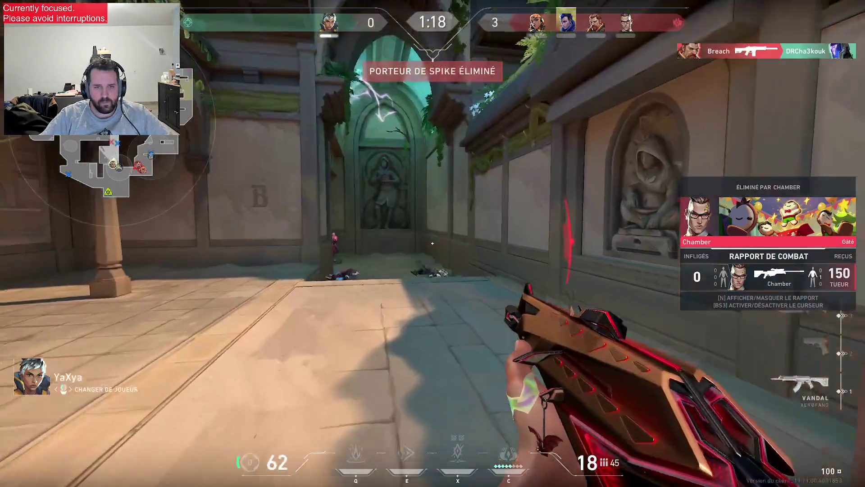
key("Tab")
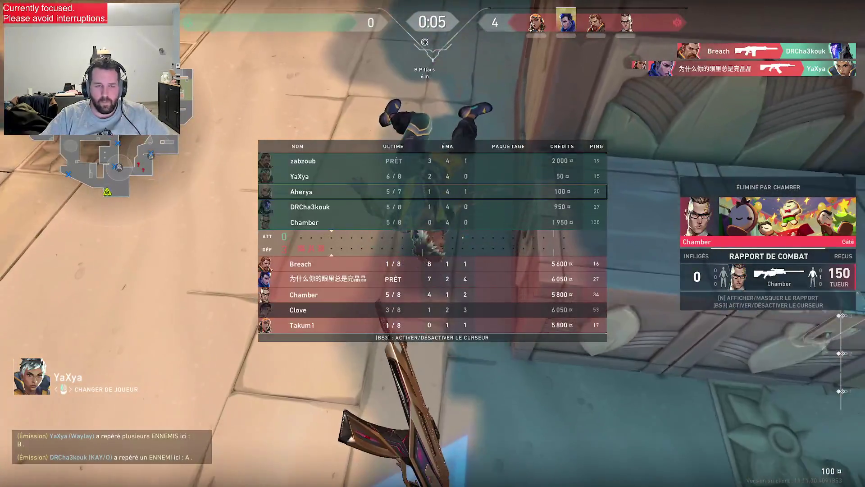
key("Tab")
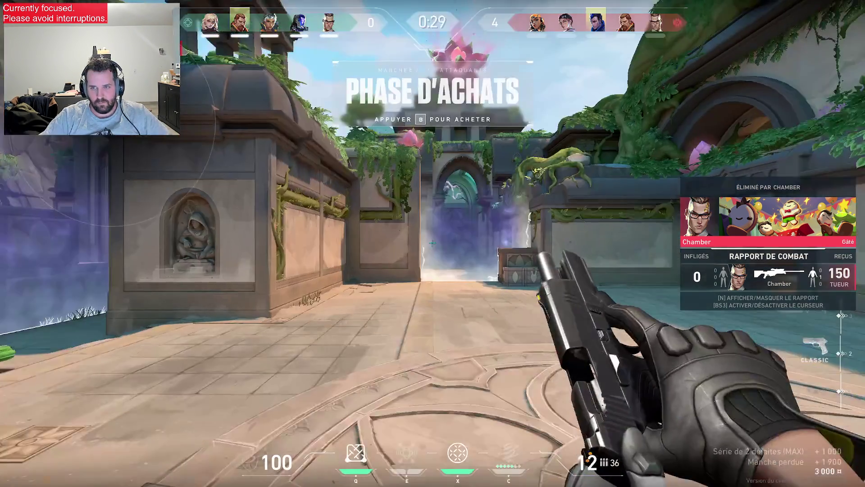
In the weapon shop, buy and sell the Vandal and heavy armour several times.
key("b")
left_click(452, 311)
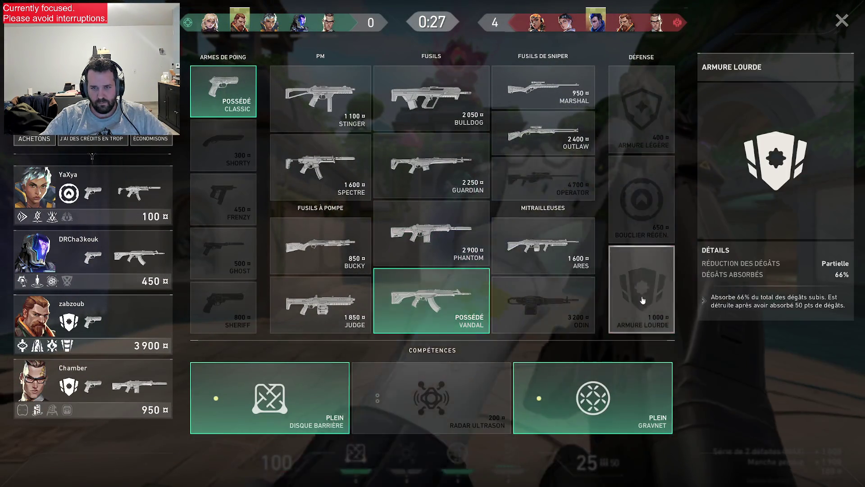
left_click(428, 305)
left_click(641, 289)
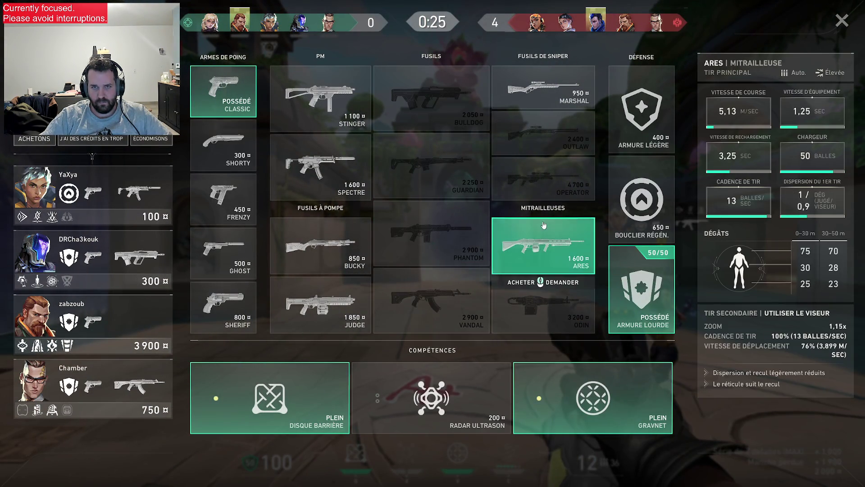
left_click(616, 292)
left_click(446, 307)
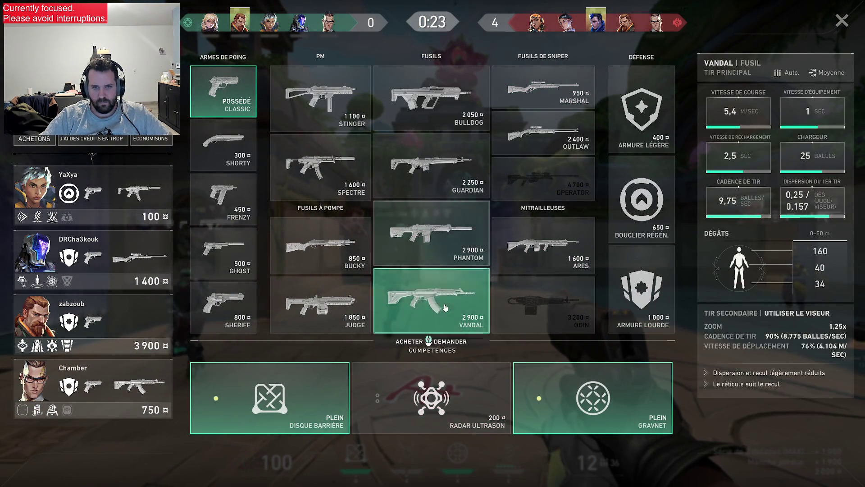
left_click(446, 306)
left_click(633, 296)
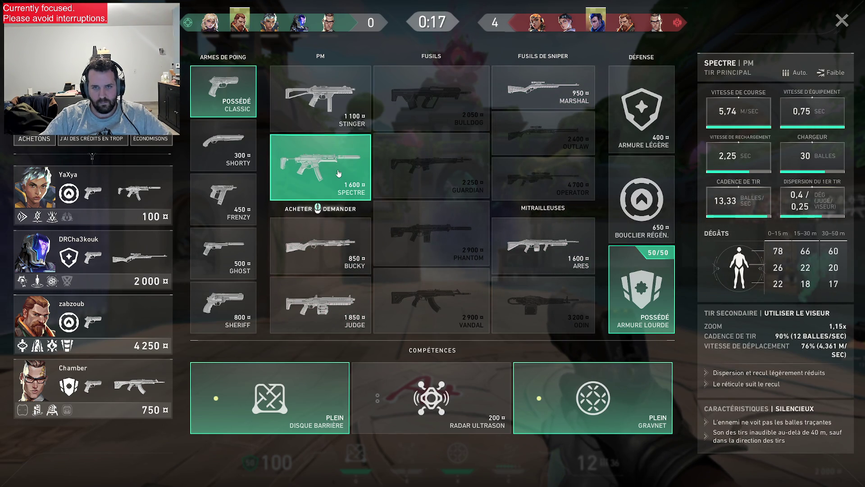
left_click(433, 299)
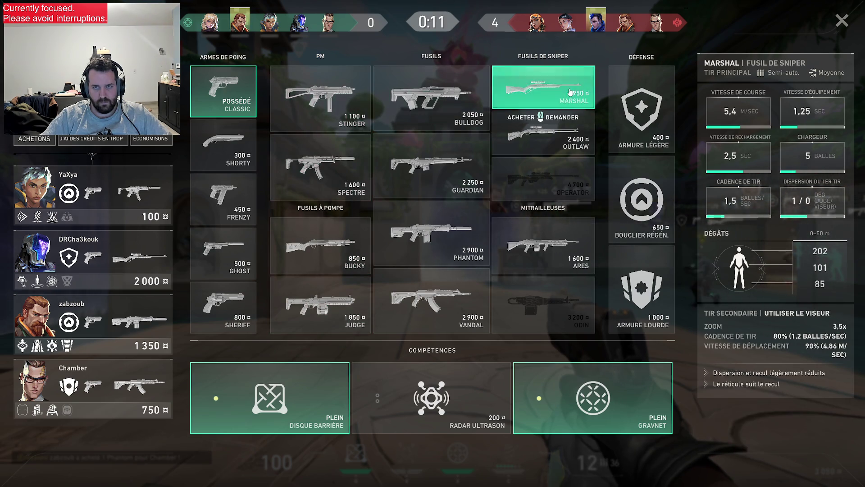
Buy the Marshal, then swap it for the Outlaw sniper rifle, leaving 600 credits.
left_click(543, 87)
key("b")
key("3")
key("1")
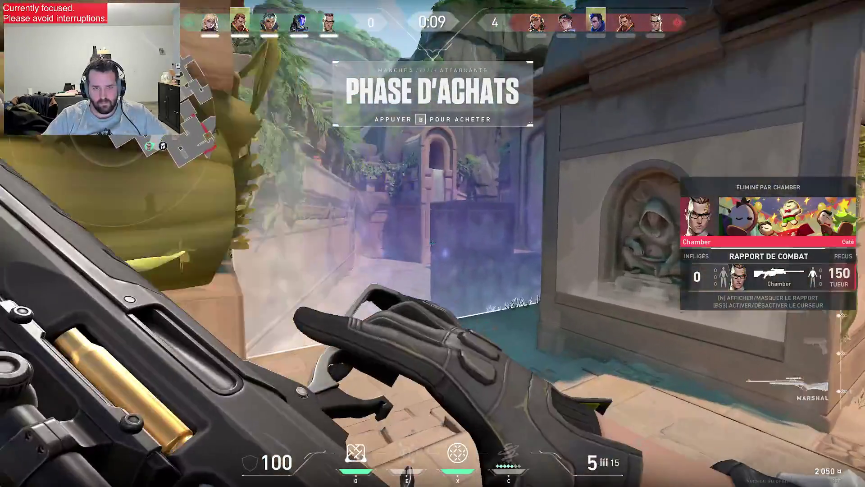
key("b")
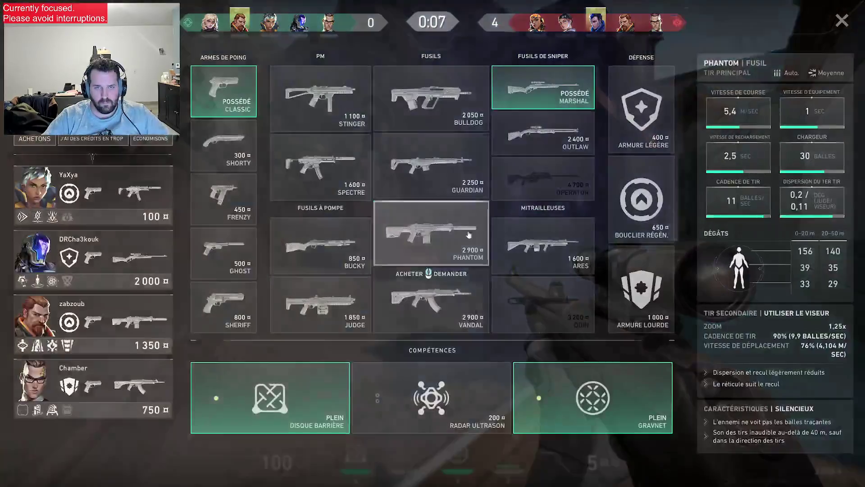
left_click(543, 88)
left_click(544, 138)
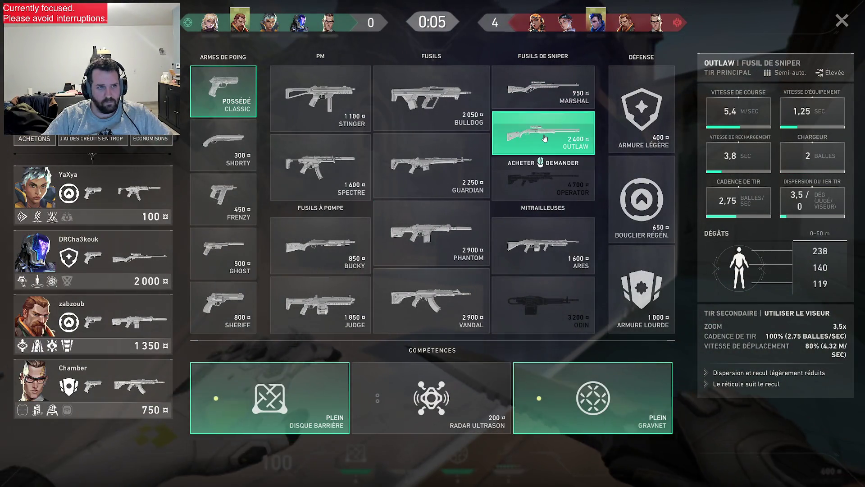
key("b")
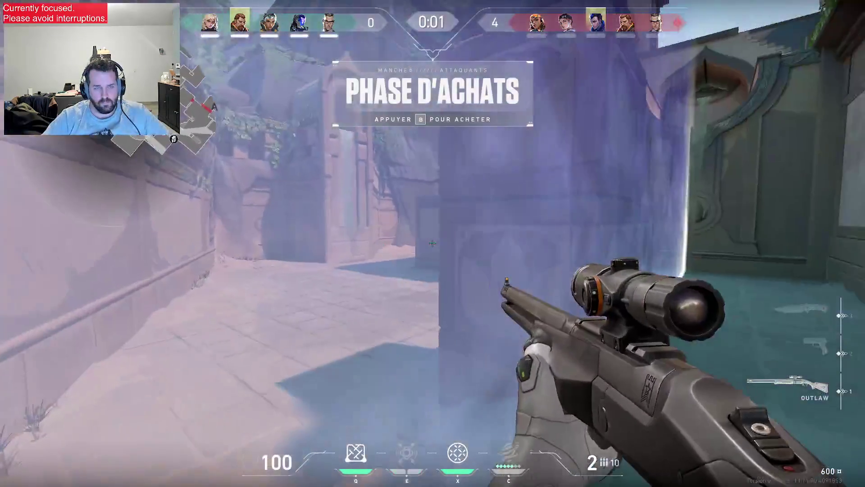
Throw an ability down the corridor, then advance while scoping the Outlaw in and out twice.
key("x")
left_click(433, 244)
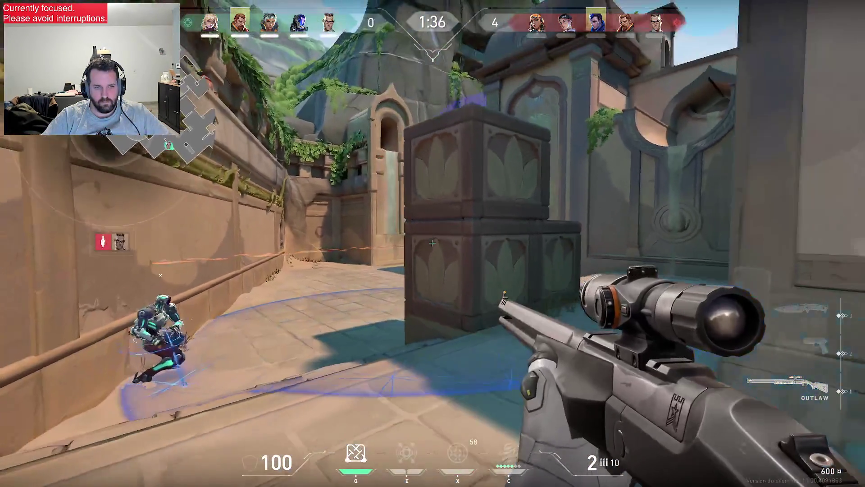
right_click(433, 243)
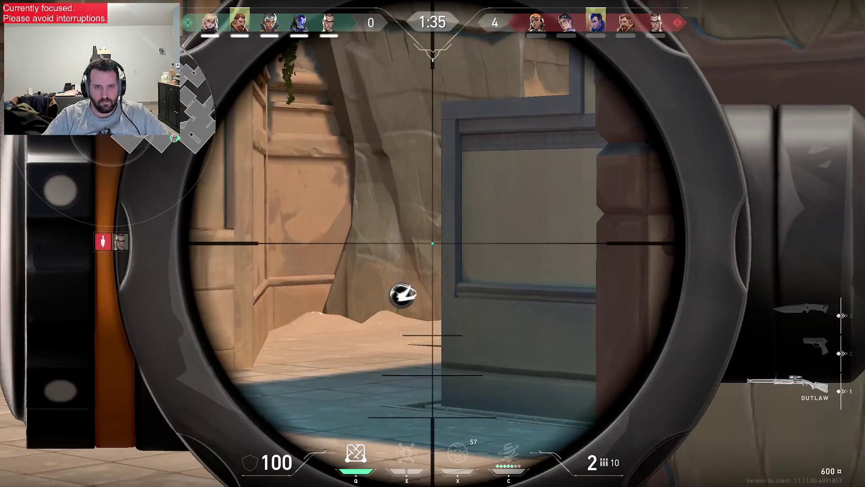
right_click(432, 243)
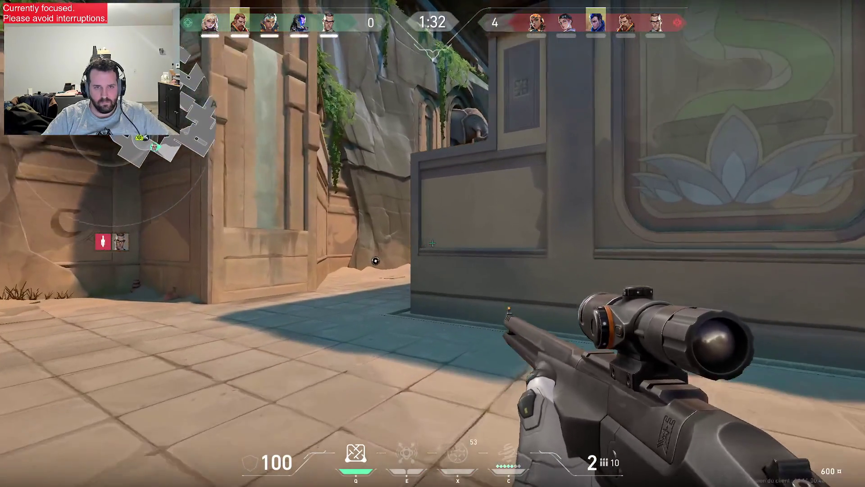
right_click(433, 243)
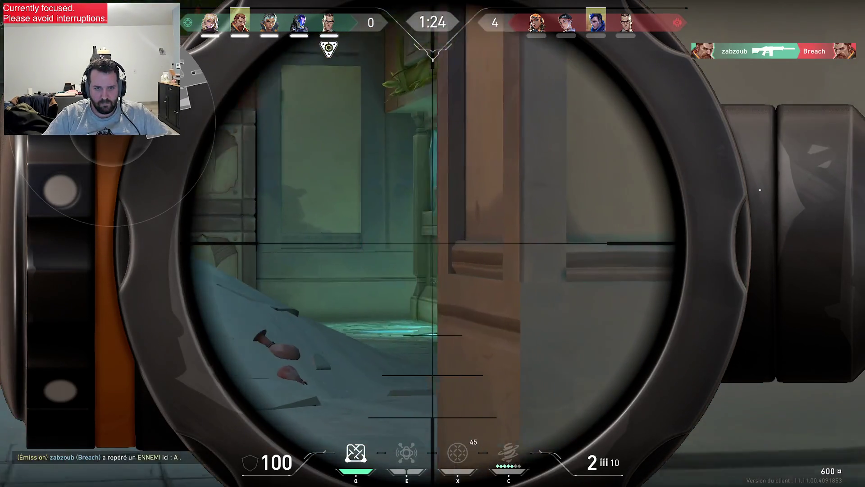
right_click(432, 244)
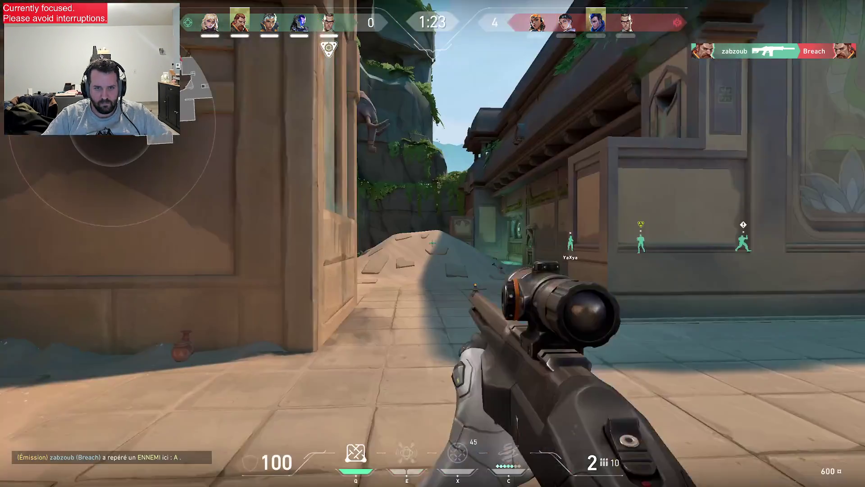